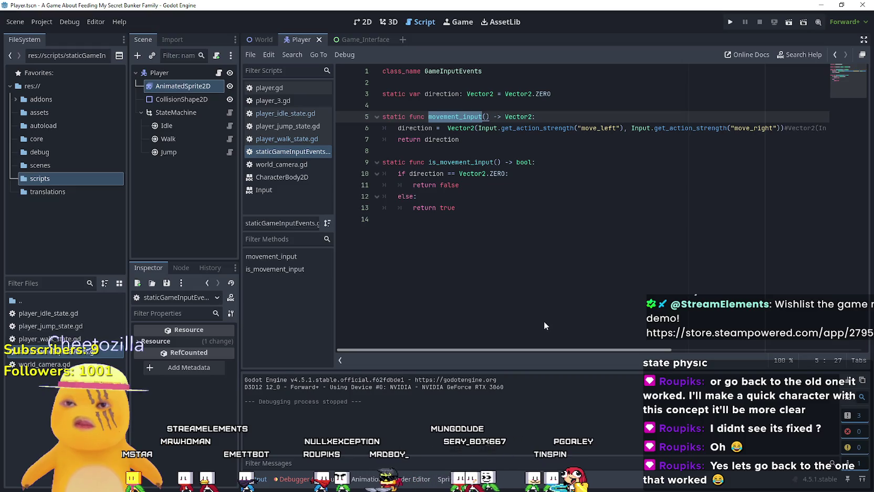
- Rewrite line 6's direction to use Input.get_axis with move_left and move_right
double_click(759, 128)
text(move_right)
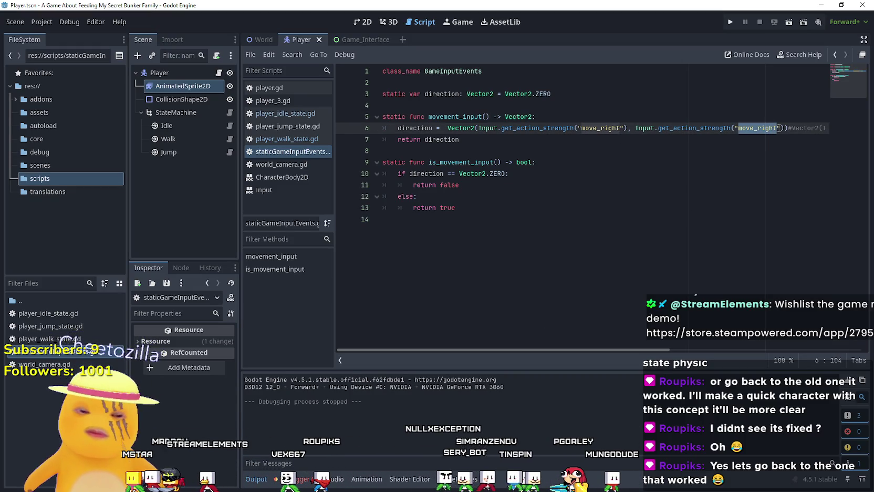
text(_)
key(Return)
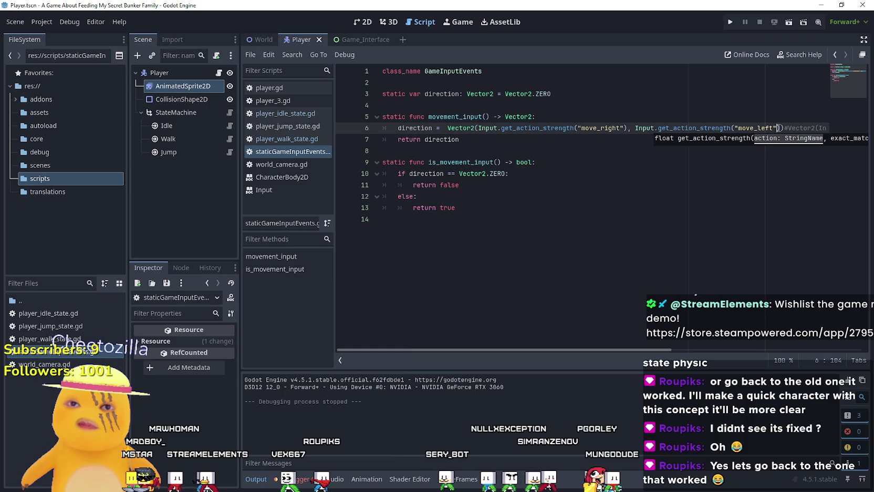
- Run the game, walk the character right with D to test movement, then stop it
click(730, 23)
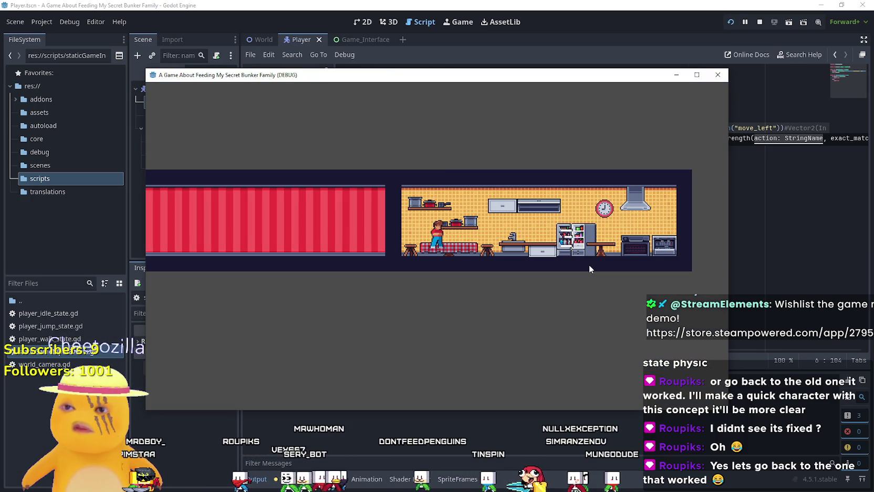
key(d)
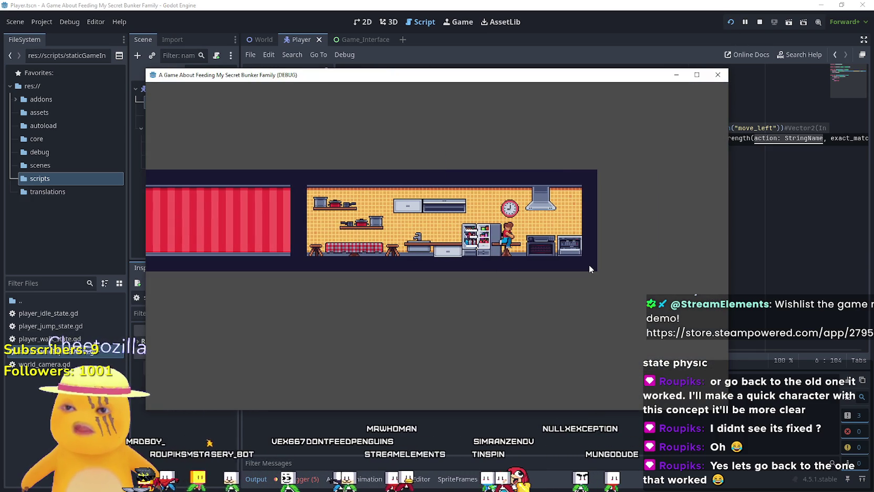
key(d)
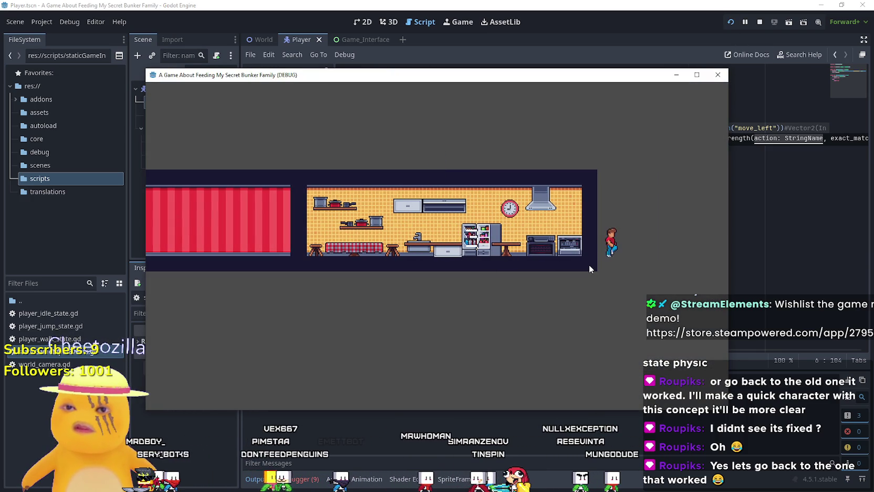
key(d)
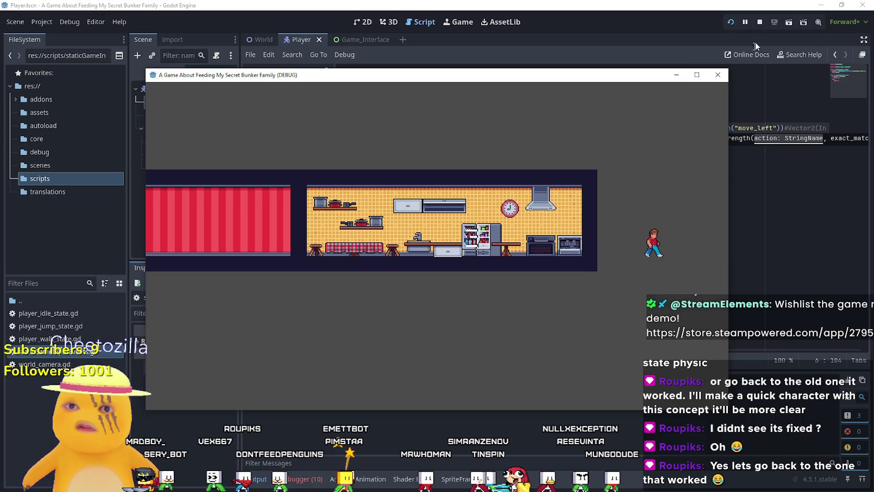
click(759, 22)
- Delete the old get_action_strength direction expression and relaunch the game
click(628, 175)
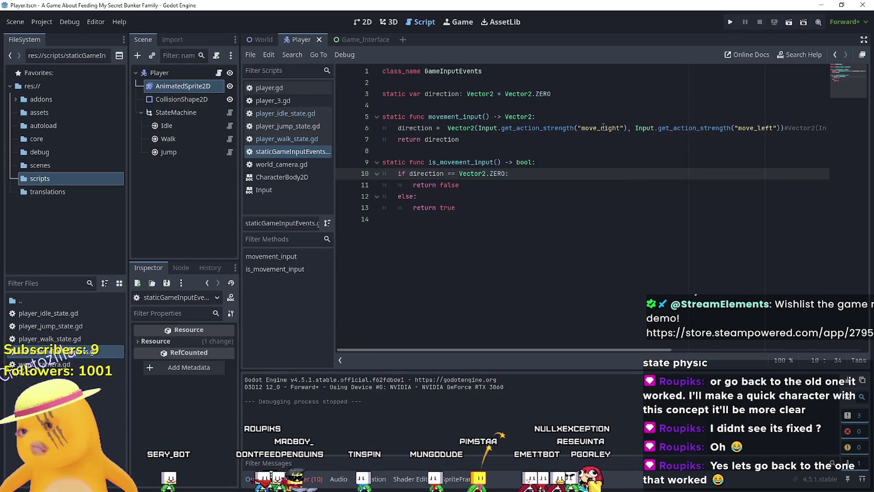
mouse_move(558, 129)
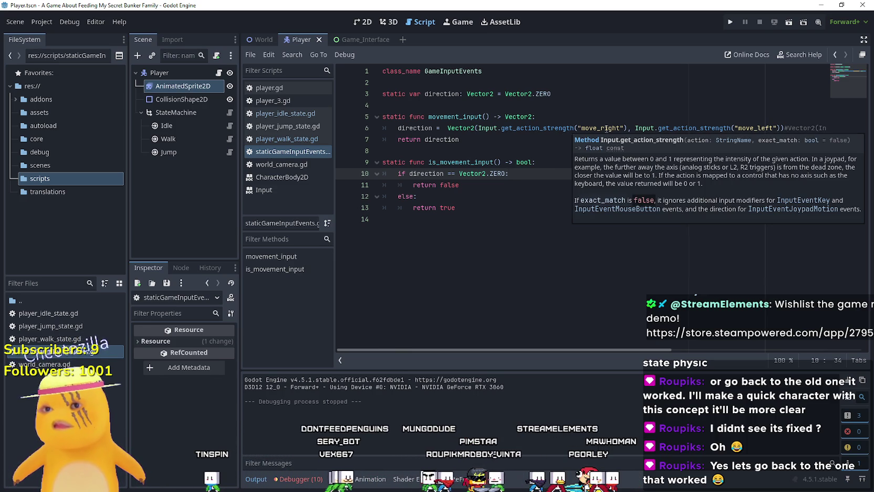
drag(635, 350, 826, 343)
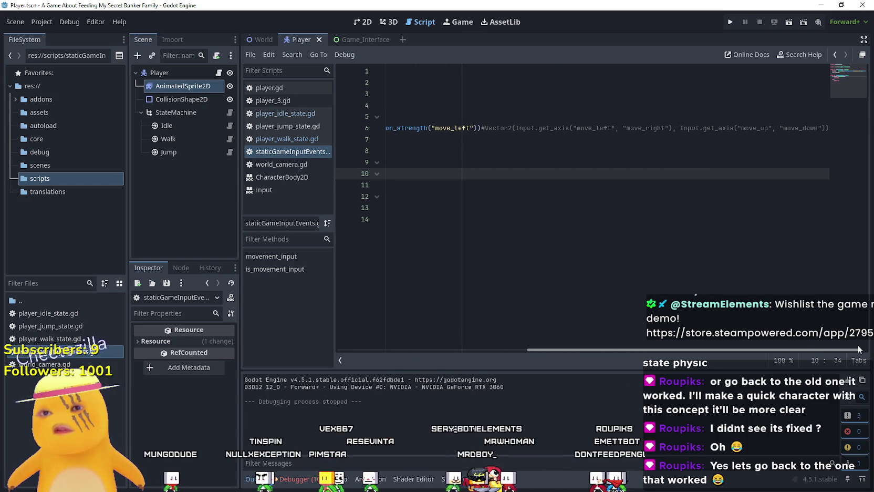
scroll(545, 301, left, 5)
scroll(544, 300, right, 5)
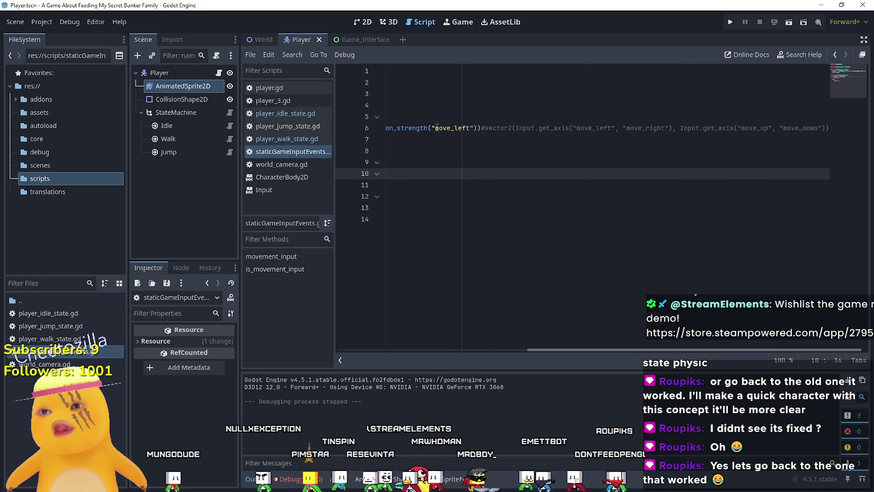
drag(483, 128, 300, 123)
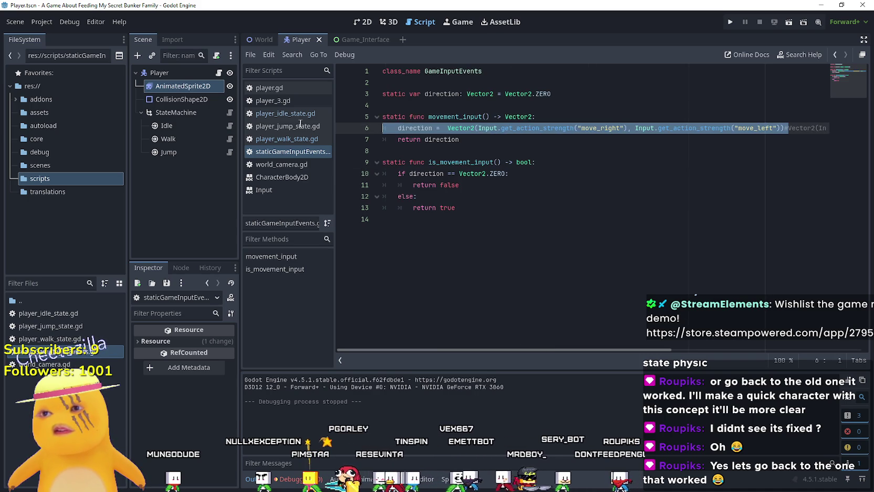
drag(451, 123, 447, 116)
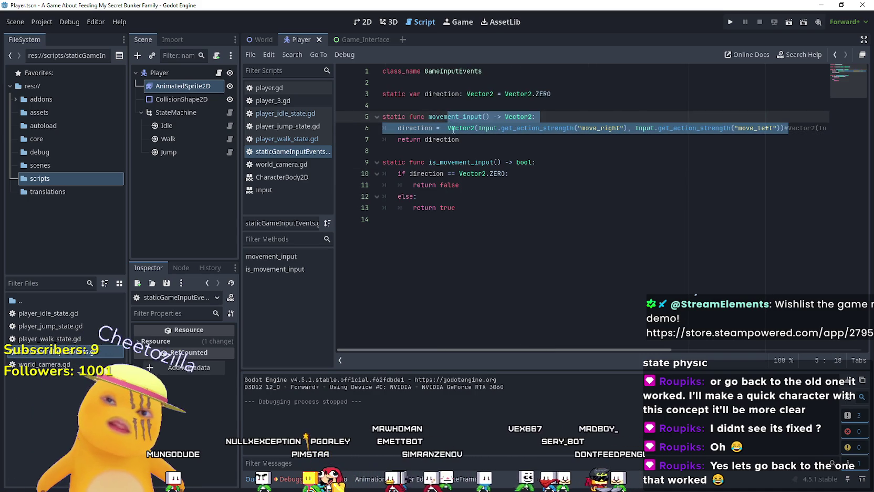
click(449, 128)
drag(787, 128, 443, 127)
key(Delete)
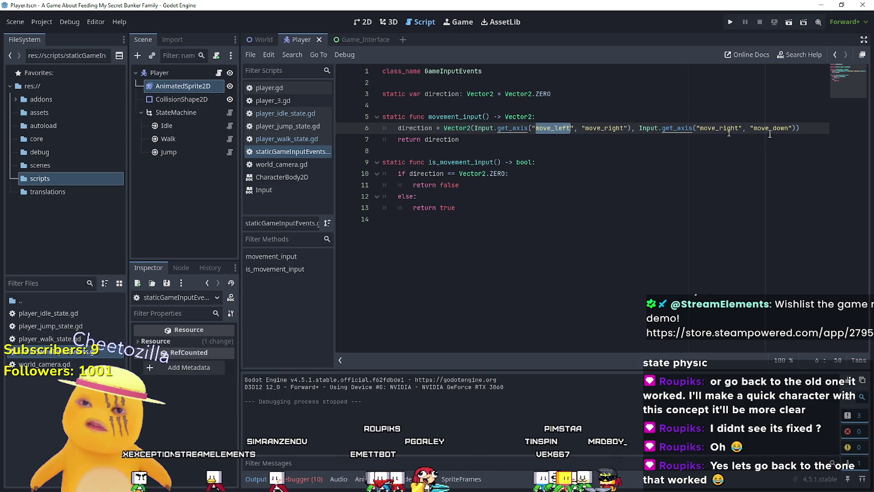
click(731, 21)
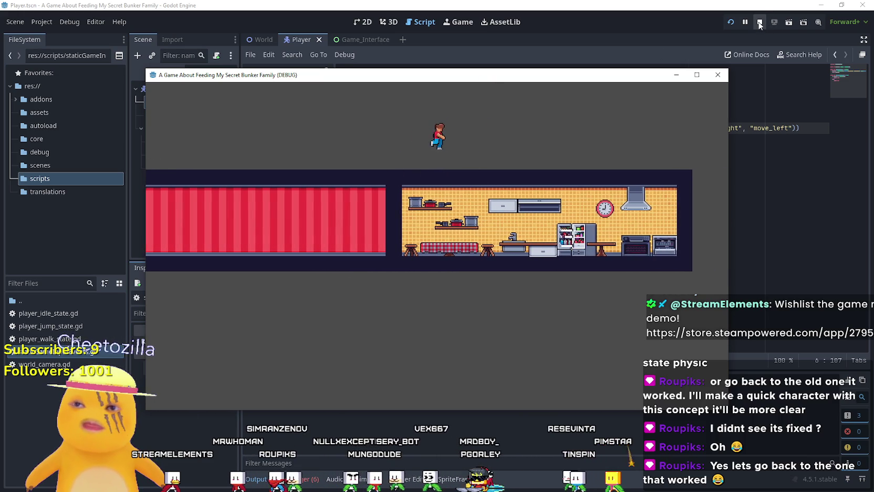
- Replace the second, vertical get_axis call with 0
click(759, 22)
drag(639, 128, 779, 127)
click(635, 128)
drag(686, 127, 795, 128)
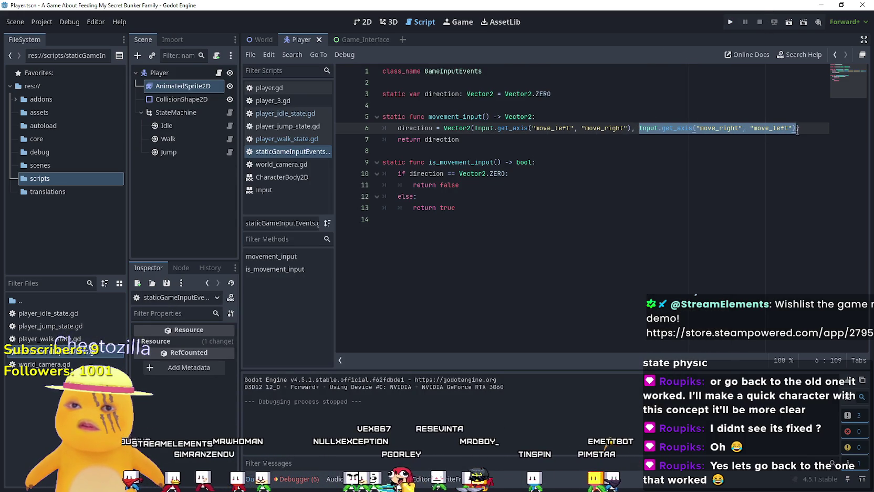
text(0)
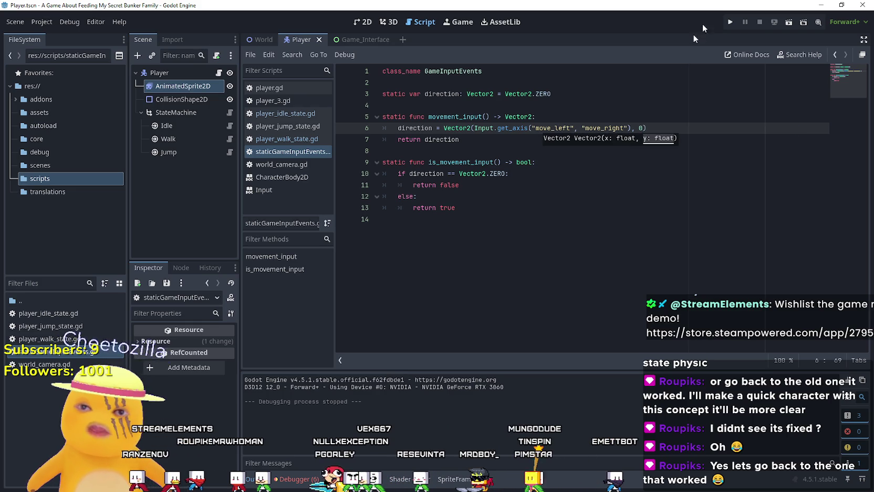
- Test-run the game, stop it, and jump to the missing idle_right animation error
click(730, 22)
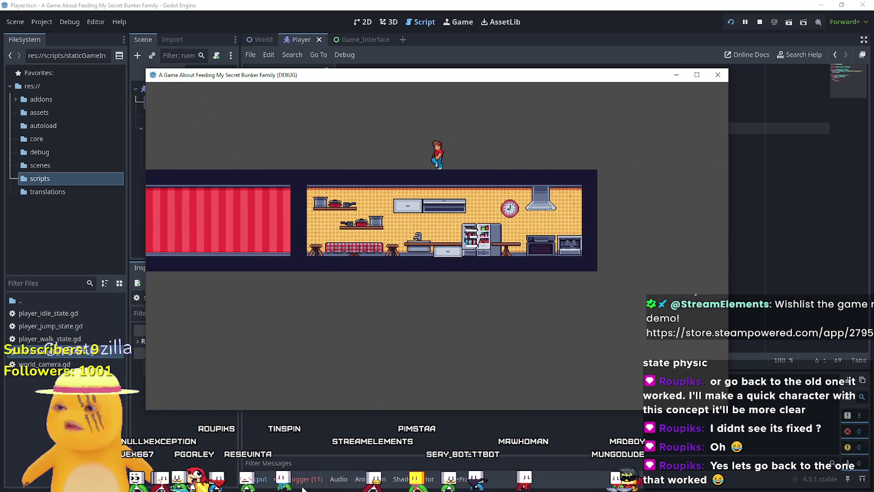
click(760, 22)
double_click(496, 446)
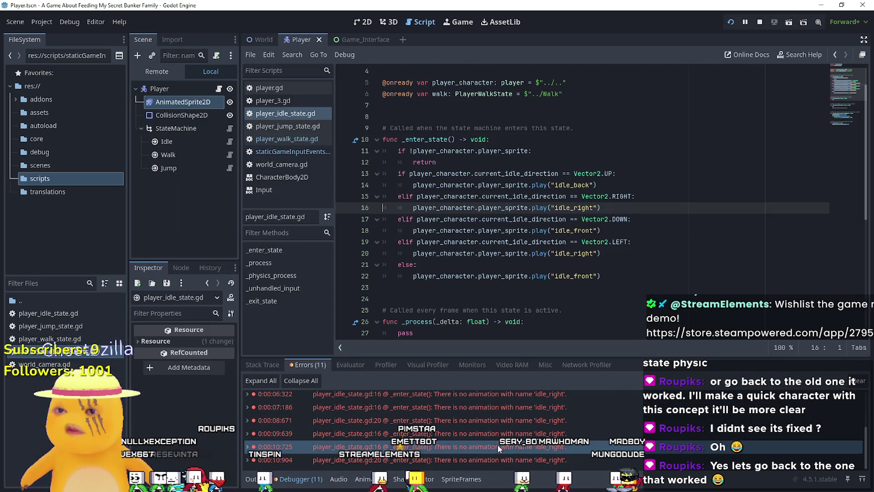
- Comment out the RIGHT and UP direction branches in _enter_state with Ctrl+K
double_click(589, 185)
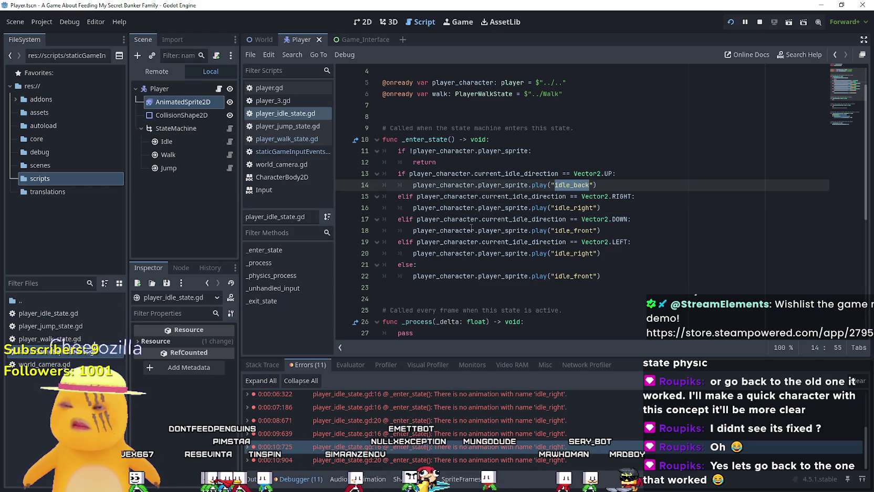
click(578, 230)
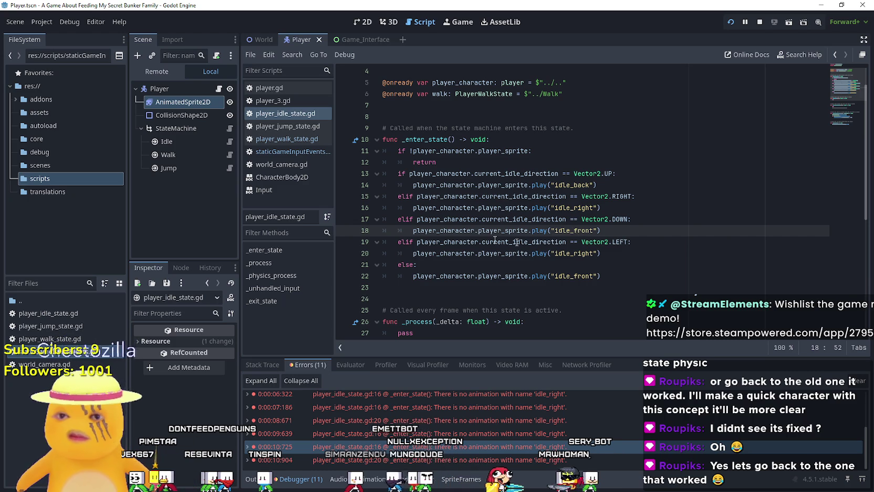
click(395, 196)
key(shift+Down)
key(ctrl+k)
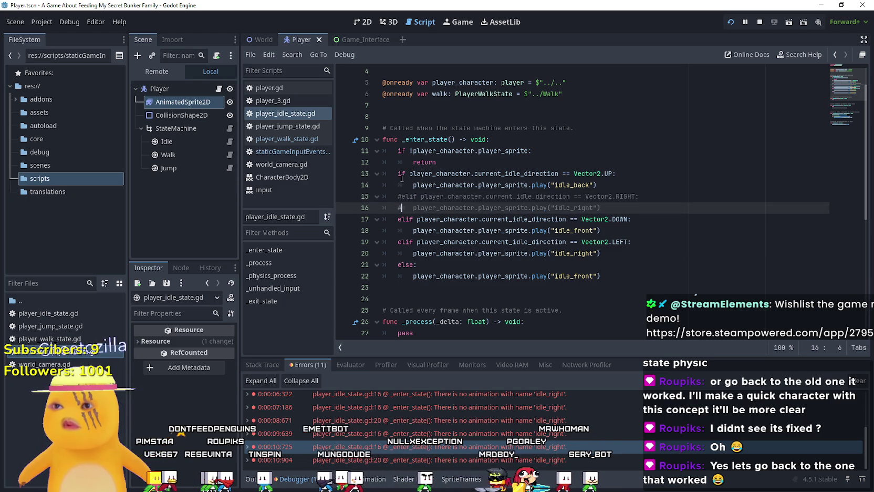
click(398, 174)
key(ctrl+k)
click(398, 185)
key(ctrl+k)
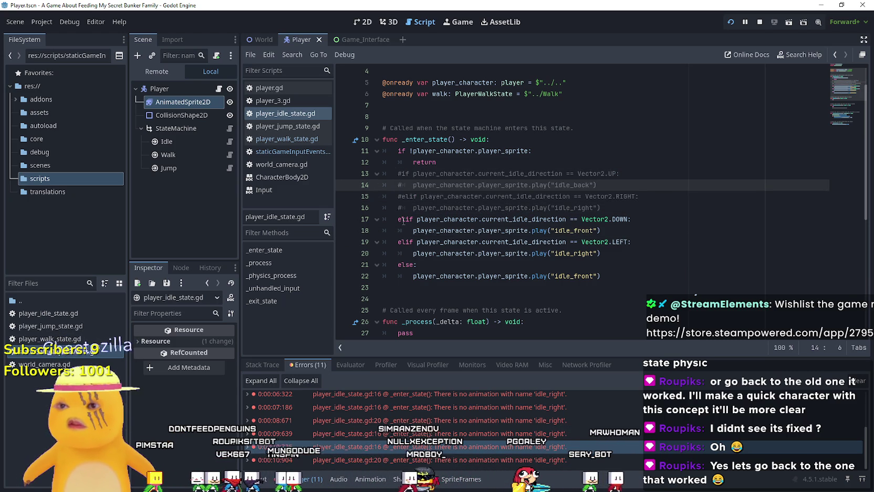
- Turn the DOWN branch's elif into if and change the animation names to 'Idle'
click(404, 220)
key(BackSpace)
key(BackSpace)
key(Tab)
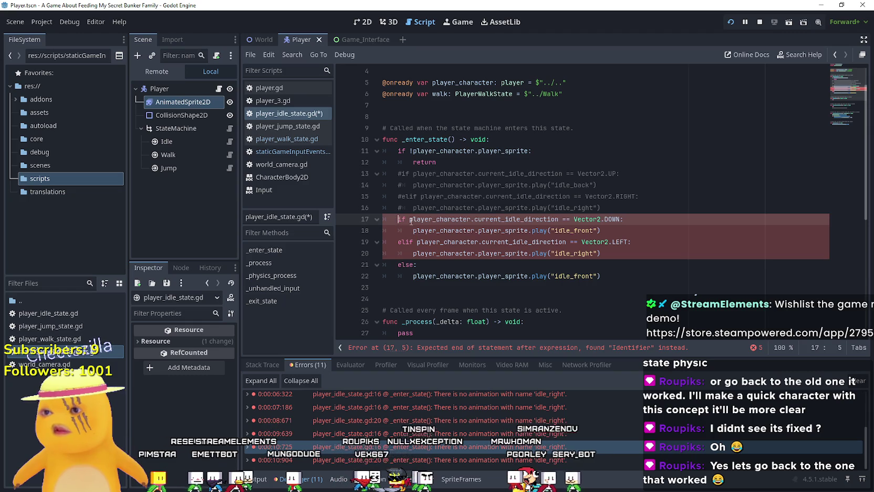
click(562, 230)
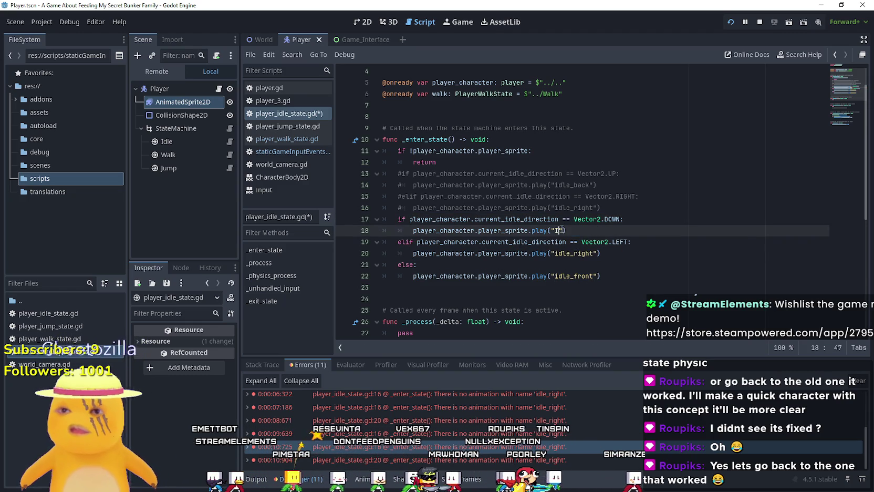
text(dl)
key(Down)
key(Down)
double_click(572, 253)
text(Idle)
- Comment out the DOWN and LEFT branches on lines 17–21 and save the script
click(610, 275)
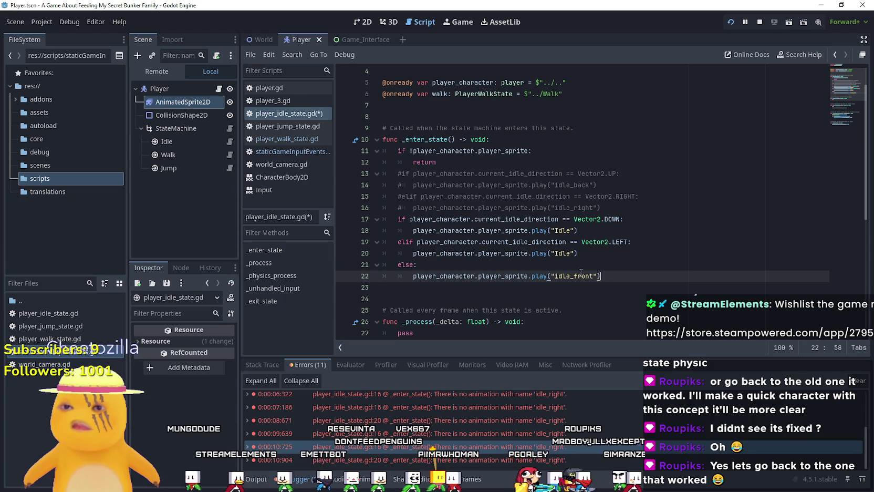
drag(383, 275, 337, 222)
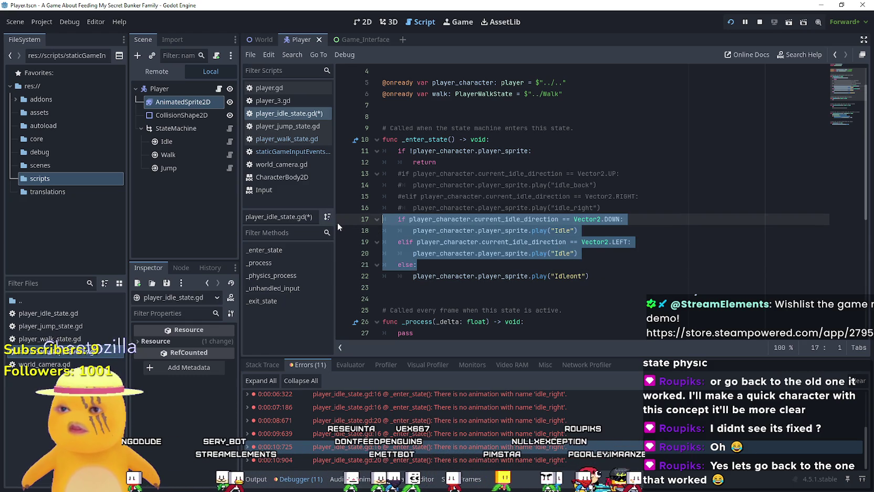
key(ctrl+k)
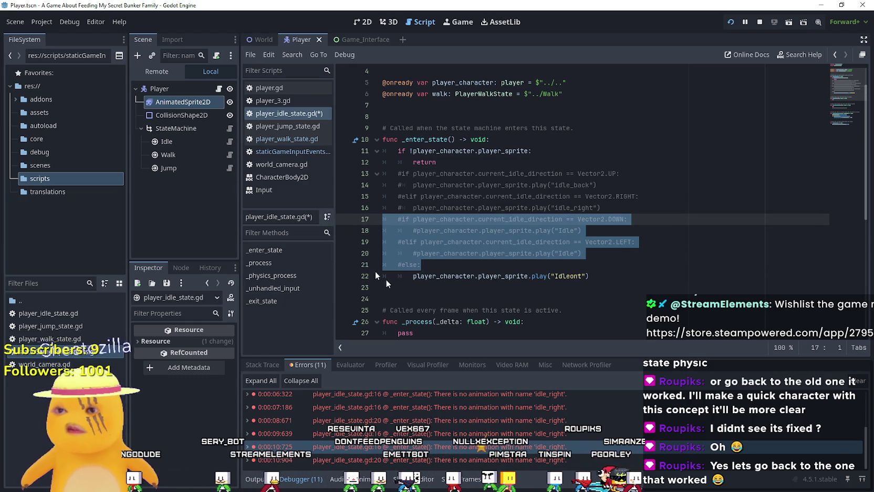
click(412, 277)
click(421, 288)
key(ctrl+s)
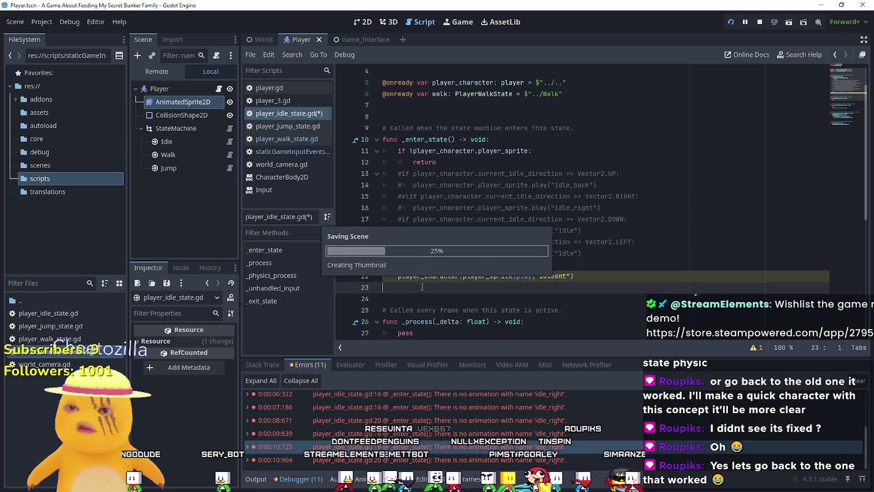
- Fix the garbled 'Idleont' name to 'Idle', then stop and relaunch the game with F5
click(555, 276)
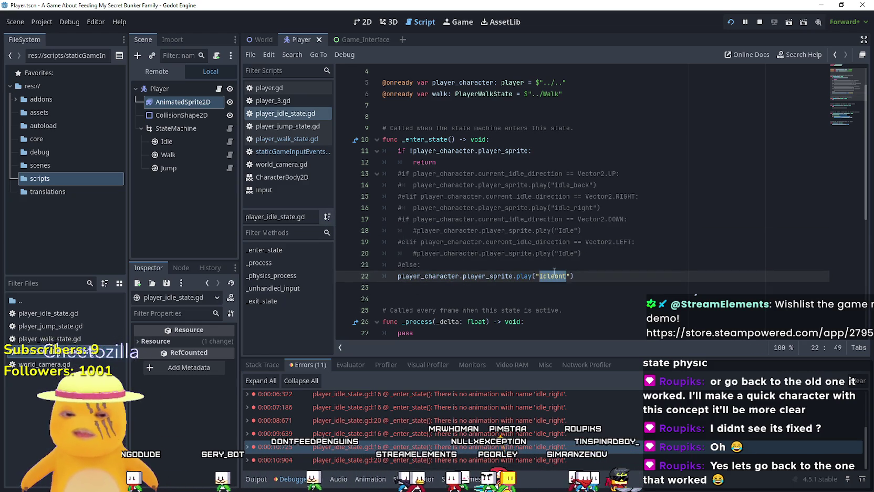
text(I)
click(760, 26)
key(F5)
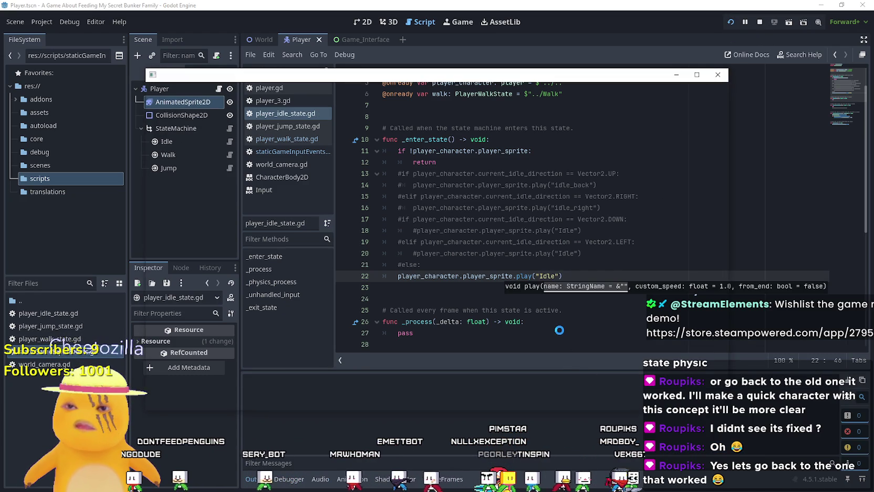
- Walk the character left and right with A and D, maximizing the game window
key(d)
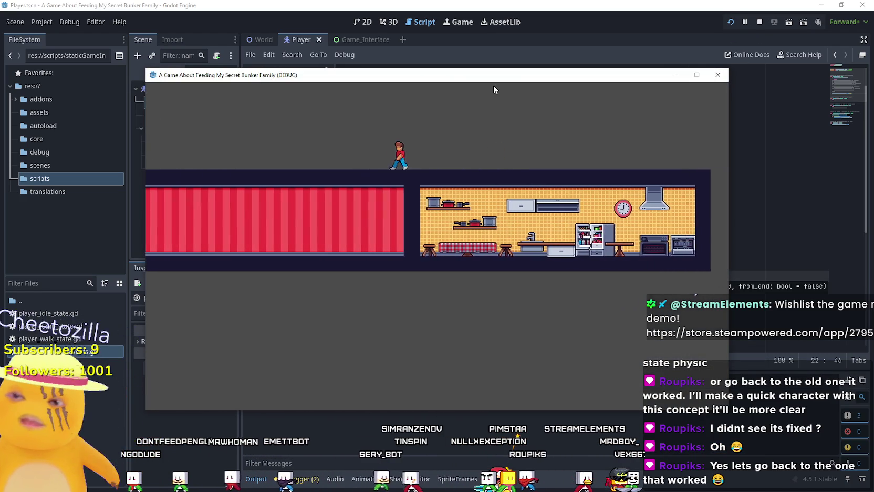
key(a)
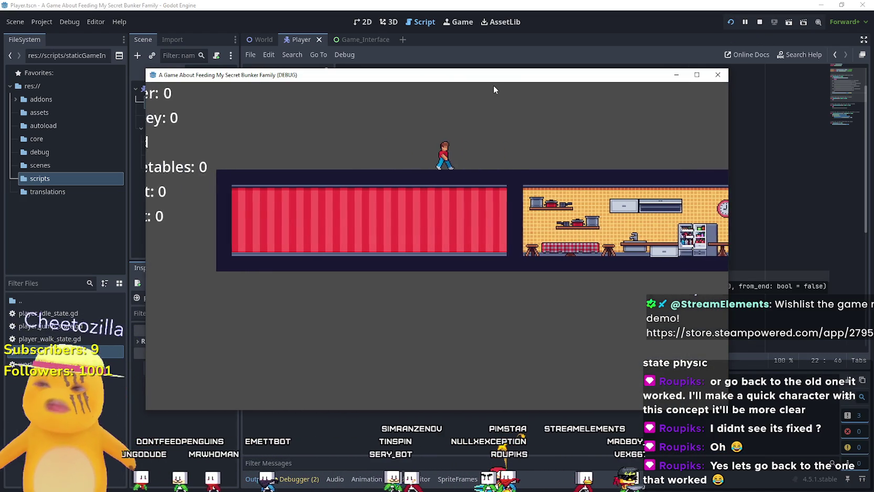
key(d)
key(a)
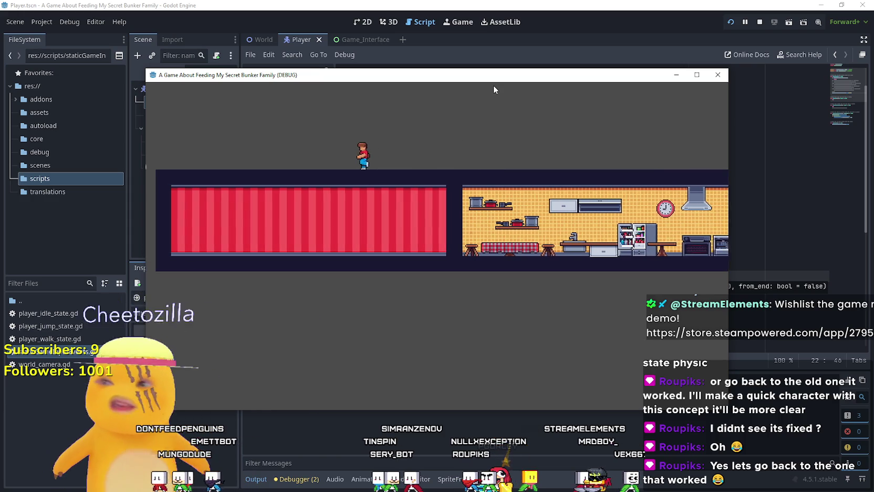
key(a)
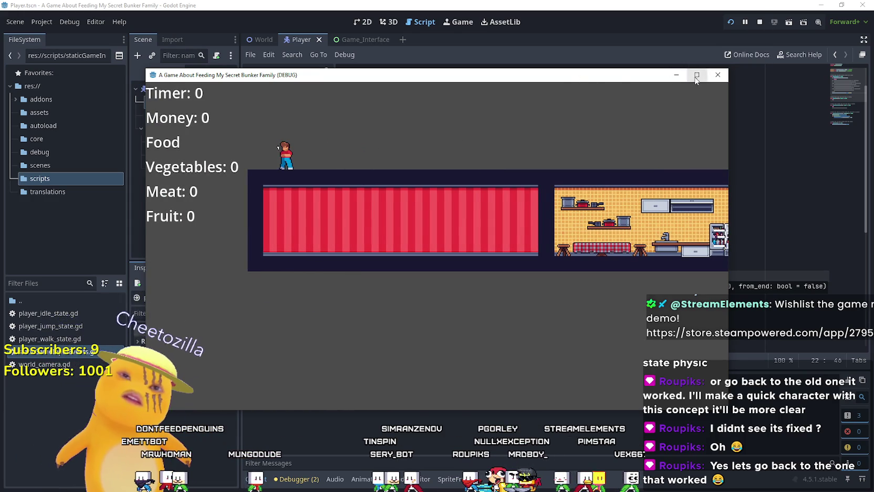
click(696, 75)
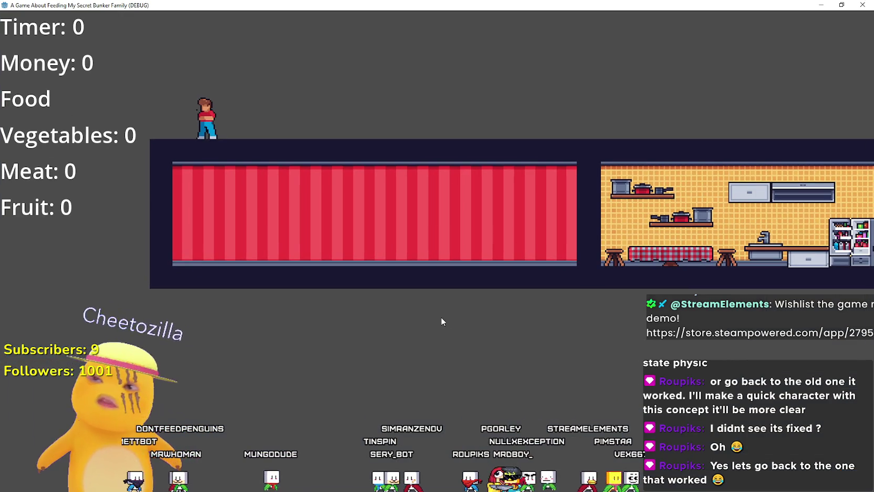
key(d)
key(a)
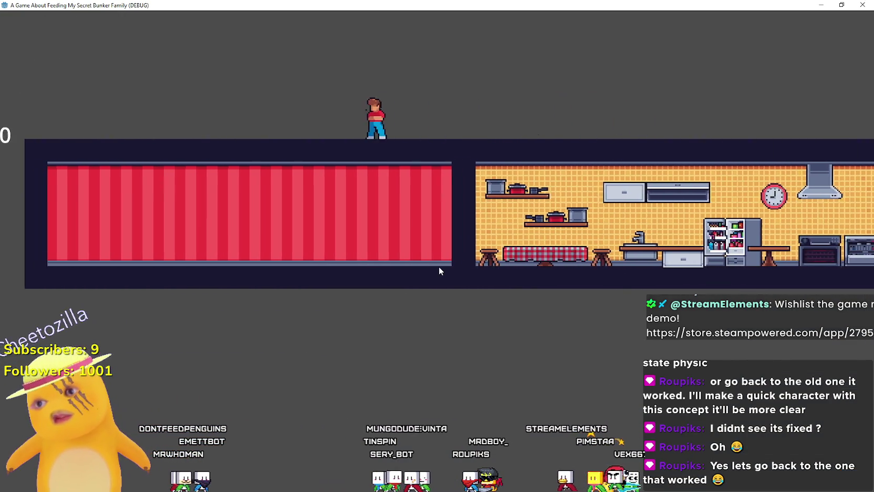
- Return to the editor and open player.gd at the speed value on line 4
key(alt+Tab)
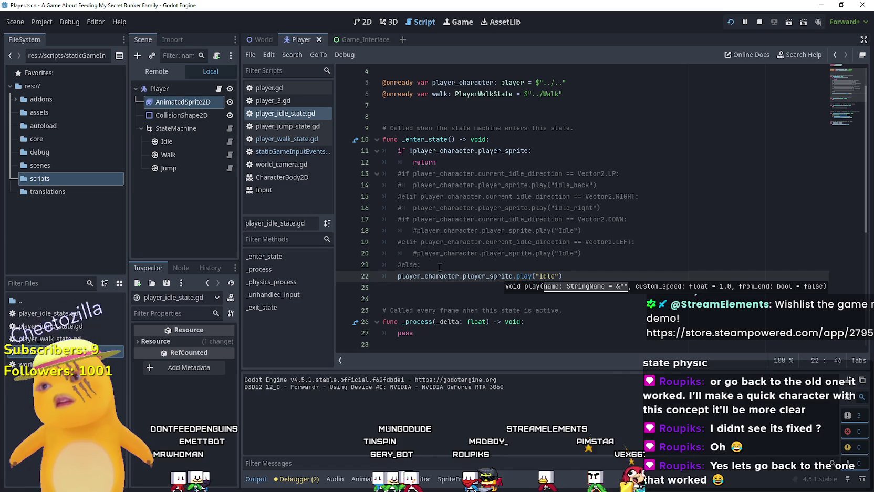
click(219, 89)
click(449, 106)
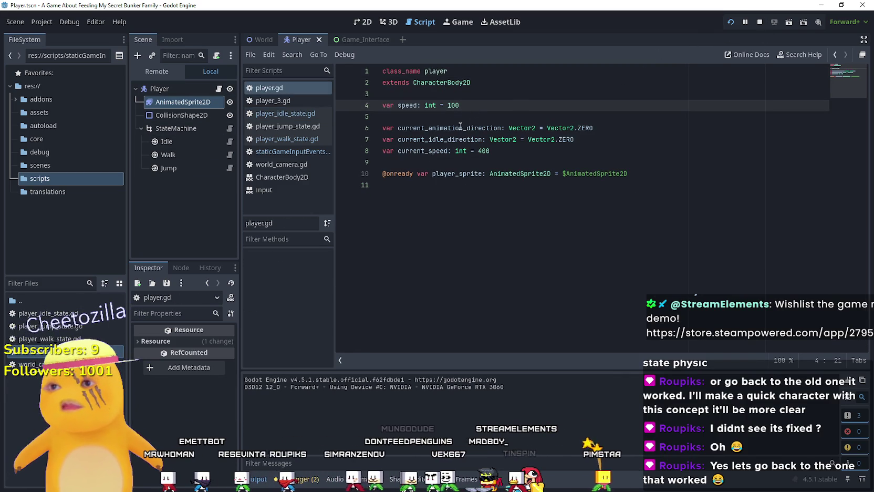
text(2)
- Remove the 'var speed: int = 200' line, set current_speed to 200, and restart the game
click(471, 157)
click(462, 109)
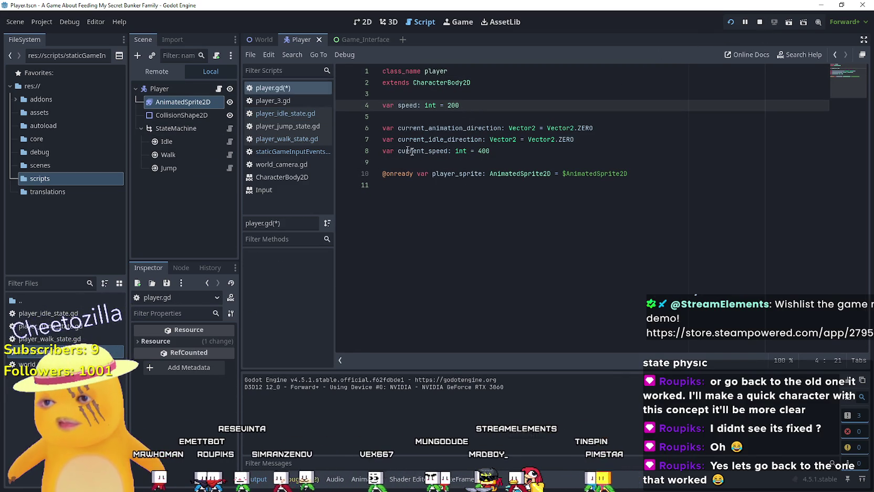
click(489, 150)
click(481, 116)
key(shift+Up)
key(shift+Up)
key(BackSpace)
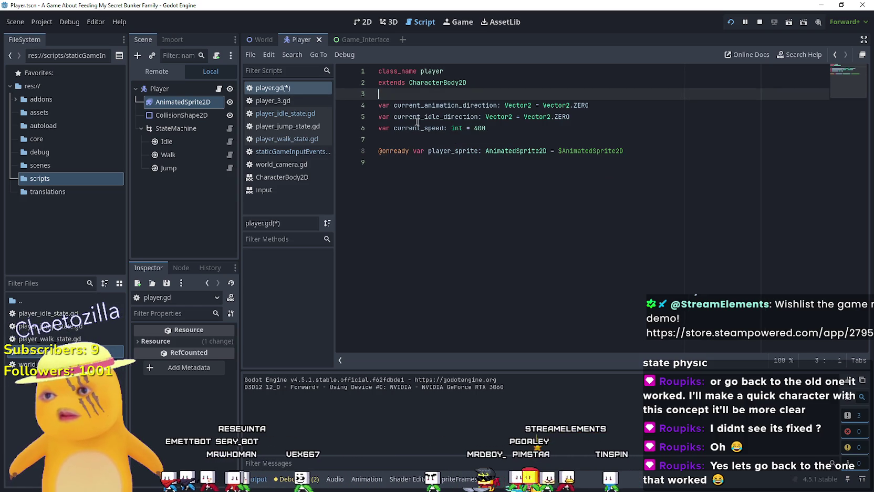
click(477, 129)
text(2)
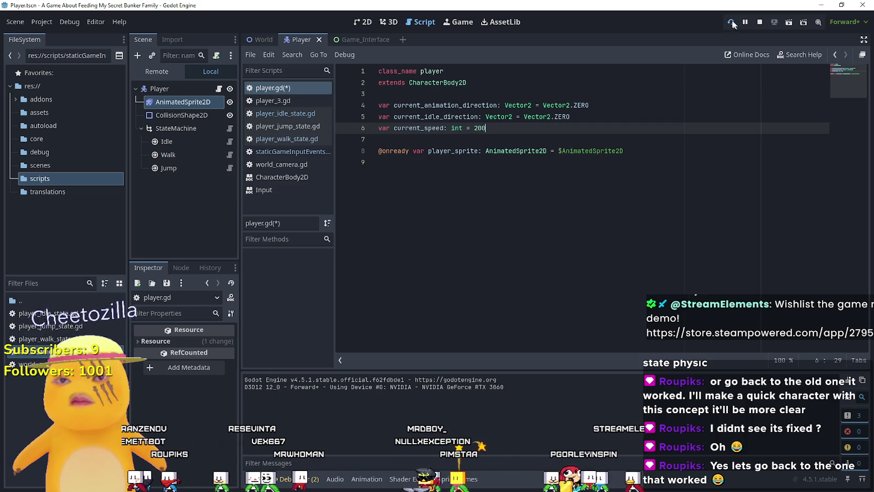
click(729, 24)
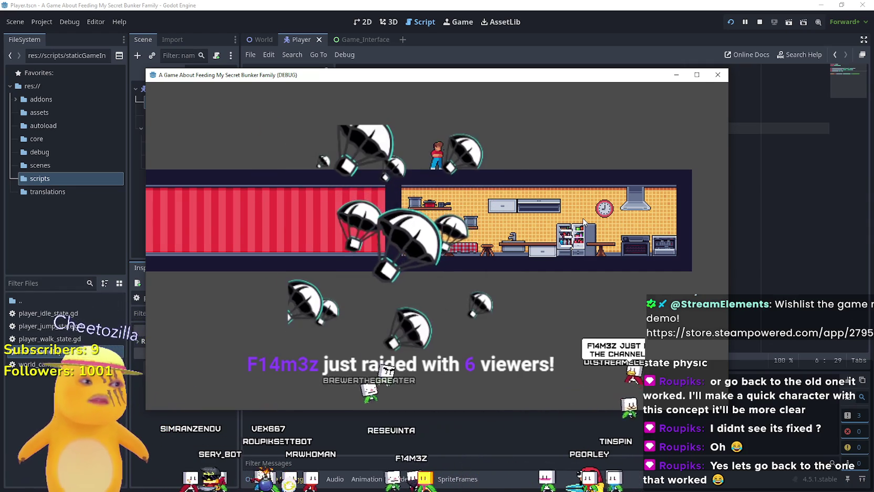
- Walk the player right and left with D and A, then maximize the game window
key(d)
key(a)
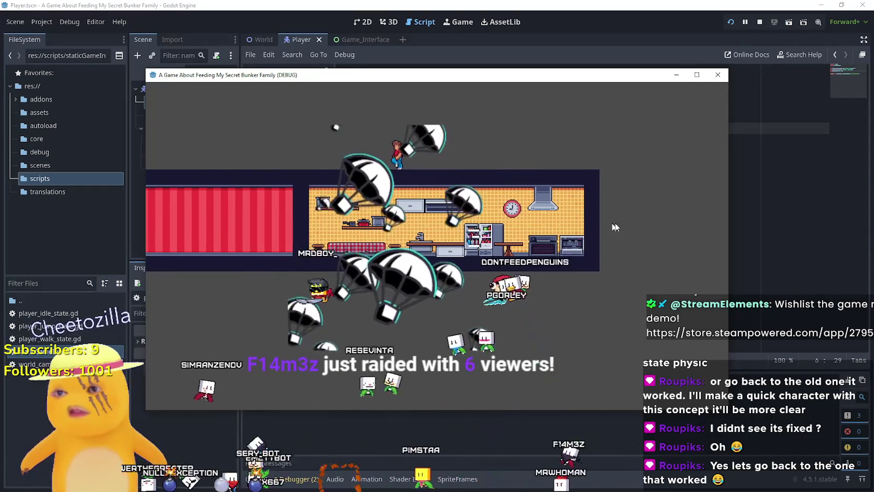
click(696, 75)
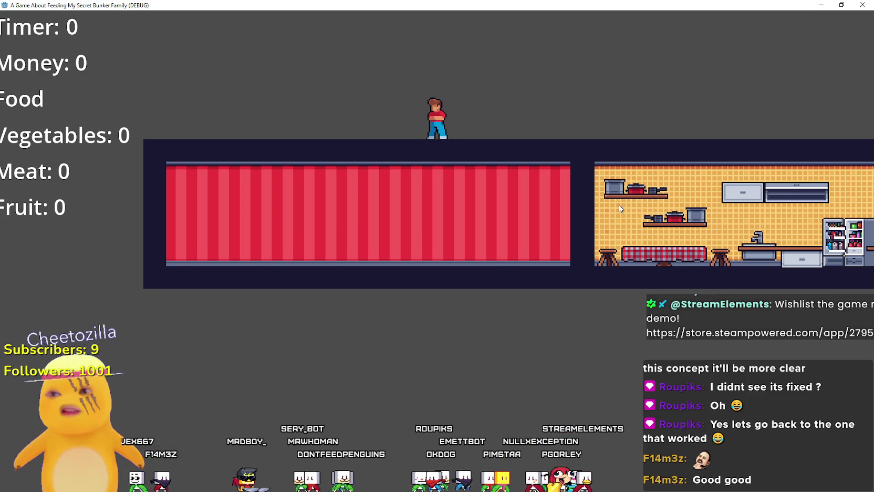
- Walk the player back and forth through the kitchen and along the bunker roof
key(d)
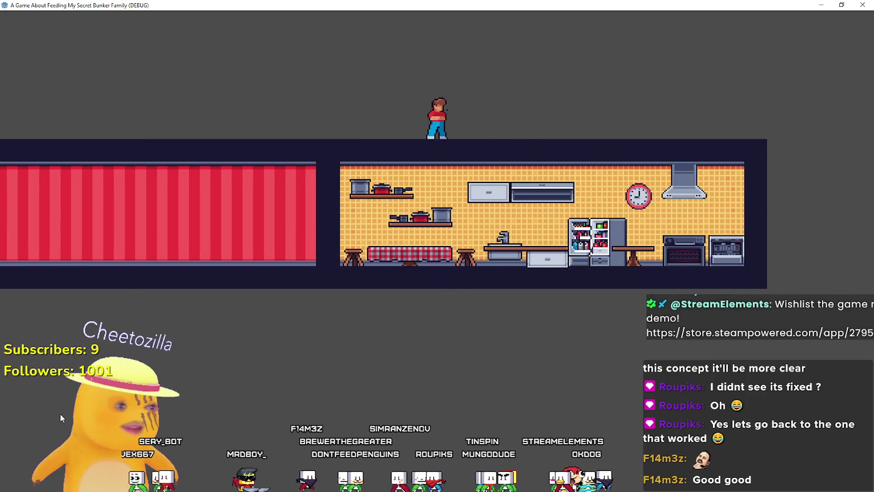
key(d)
key(a)
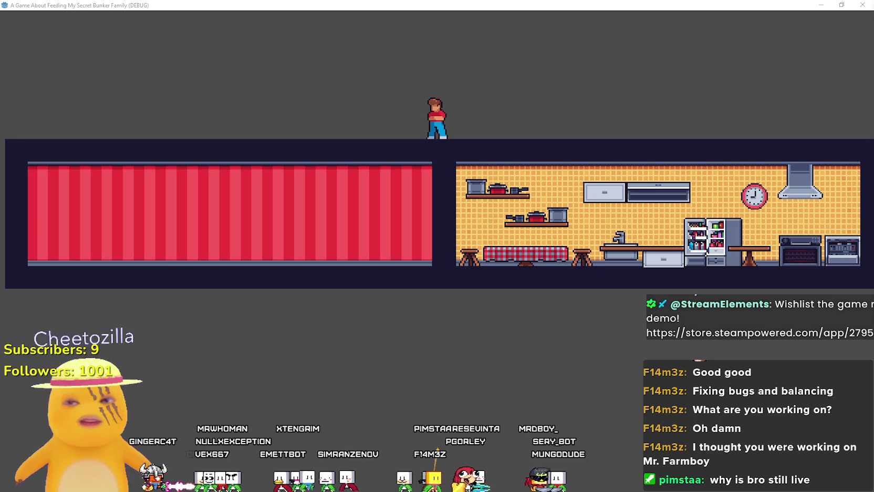
key(d)
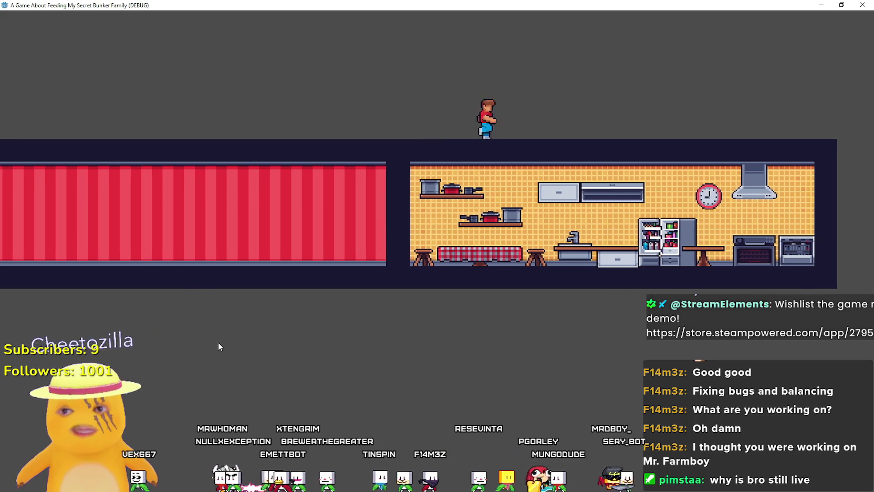
key(a)
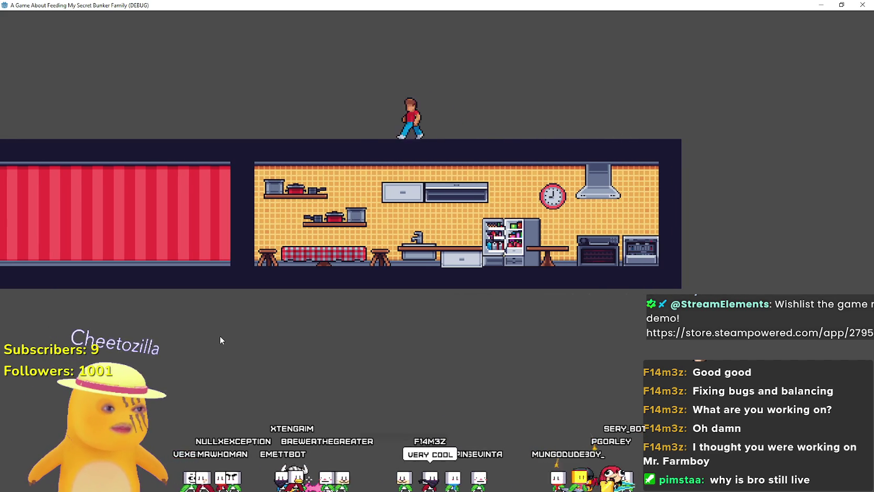
key(a)
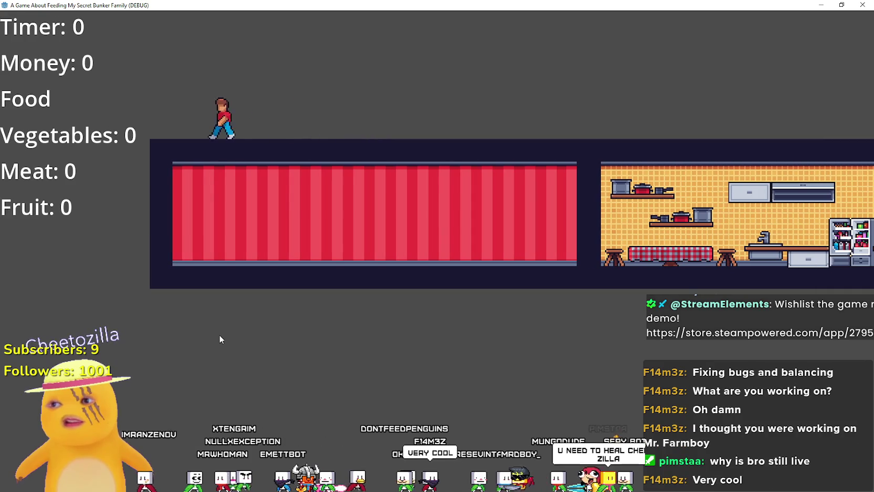
key(d)
key(d)
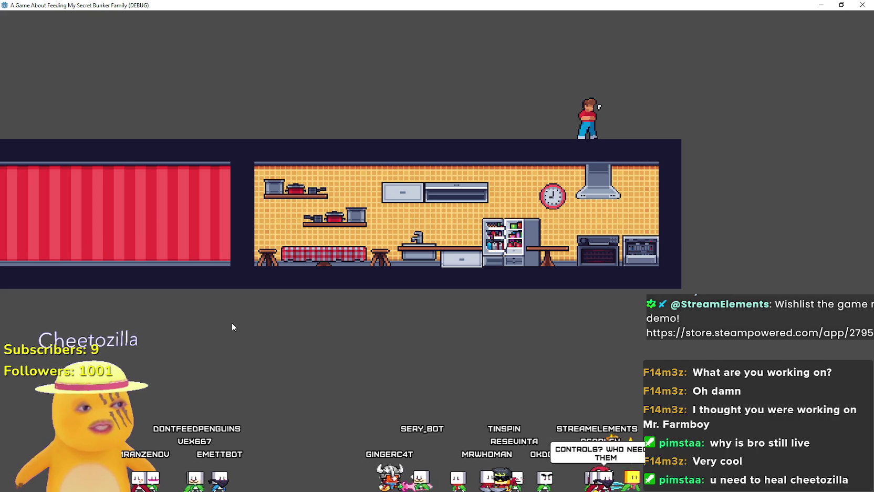
key(Left)
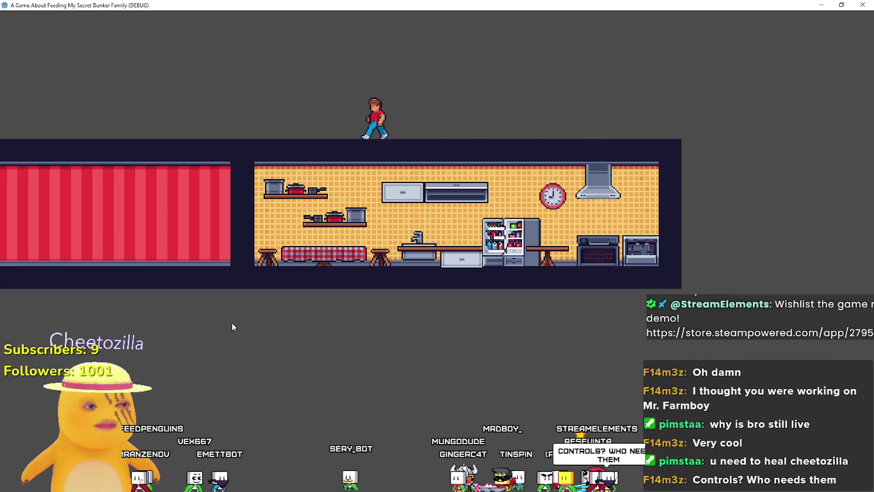
key(Right)
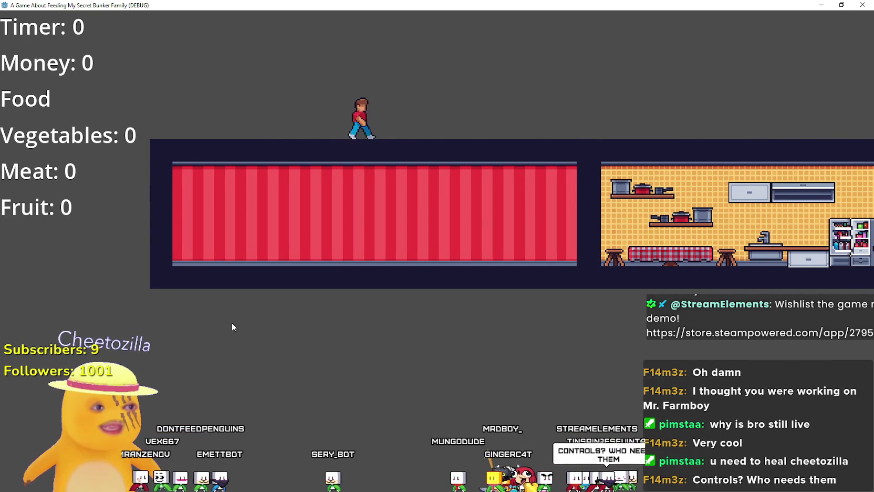
key(Left)
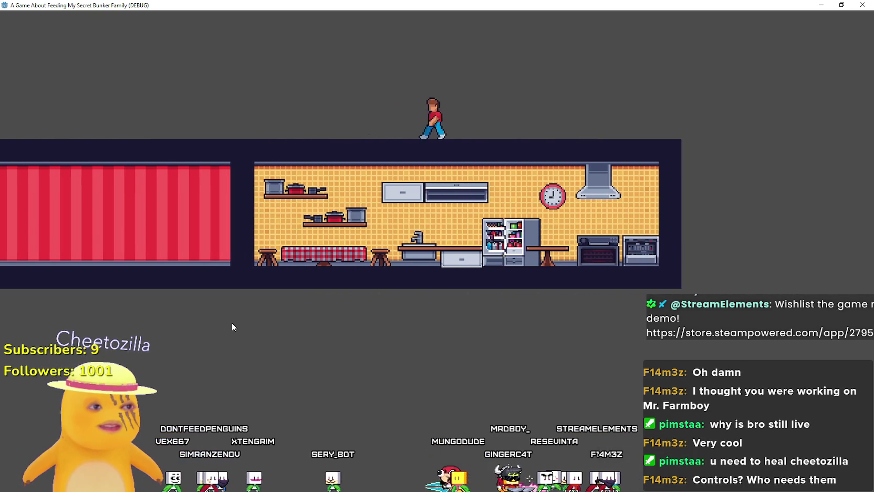
key(Right)
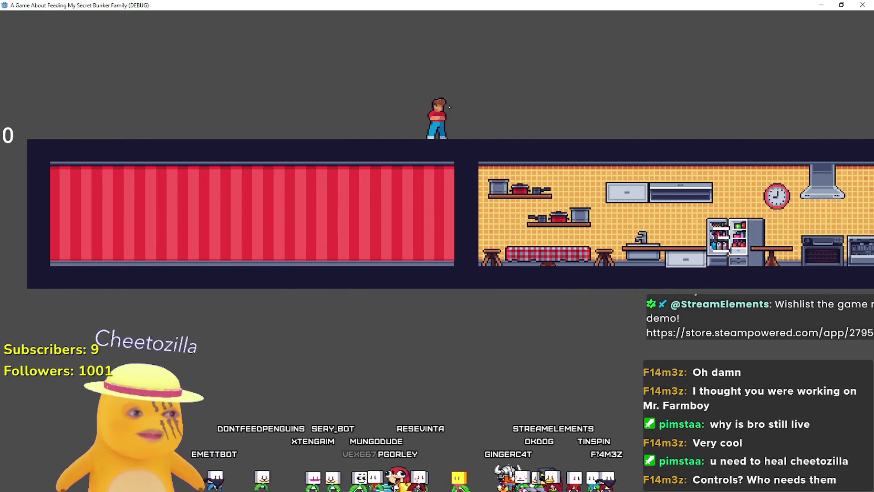
key(Right)
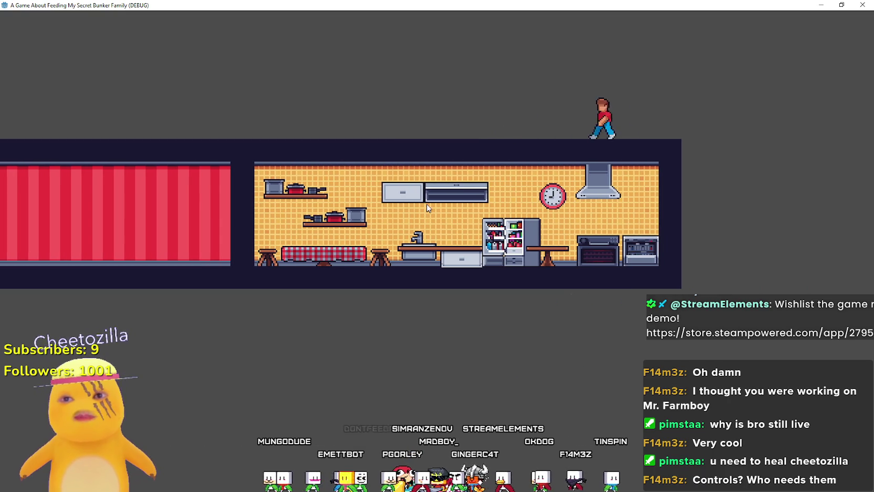
key(Left)
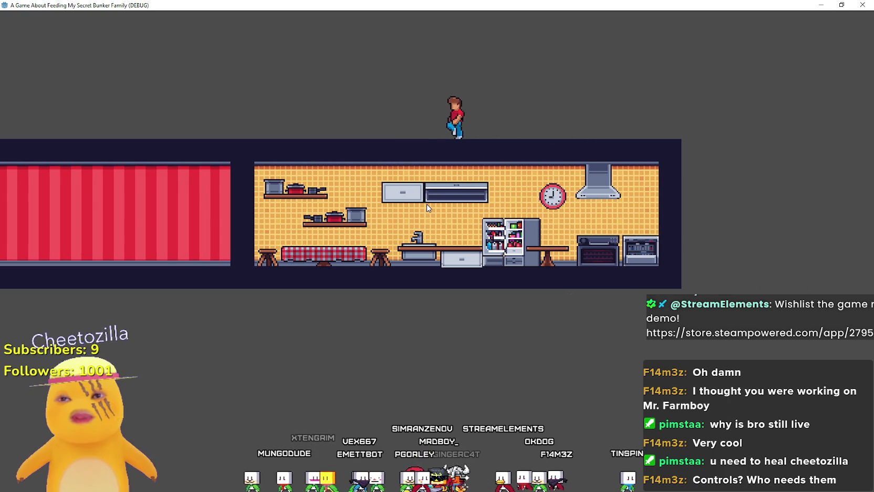
- Restore and re-maximize the game window, walk along the roof, then shrink it to windowed size
double_click(395, 5)
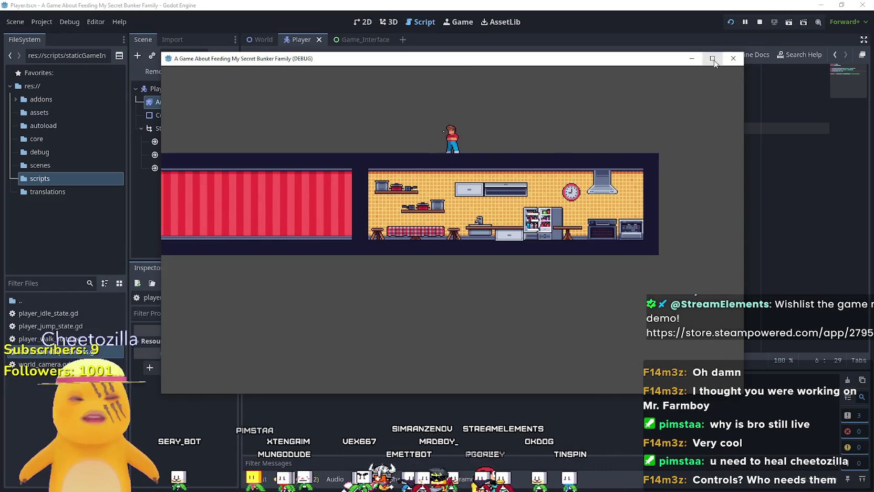
click(712, 57)
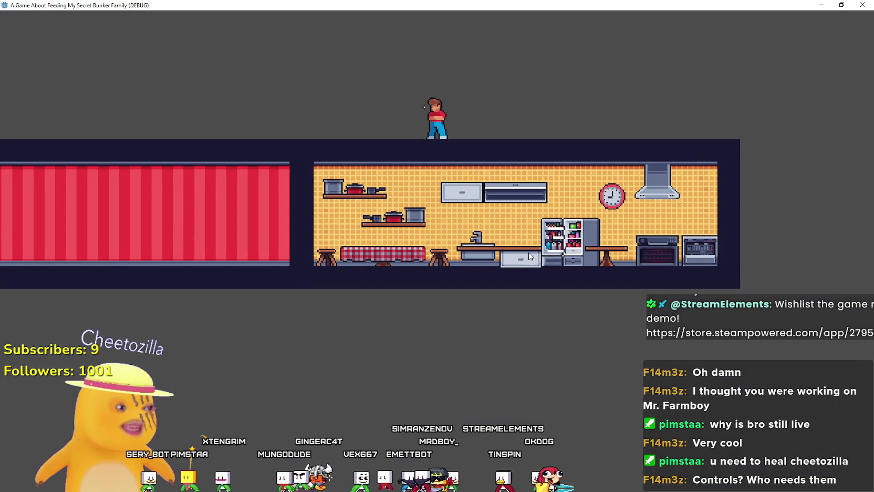
key(Left)
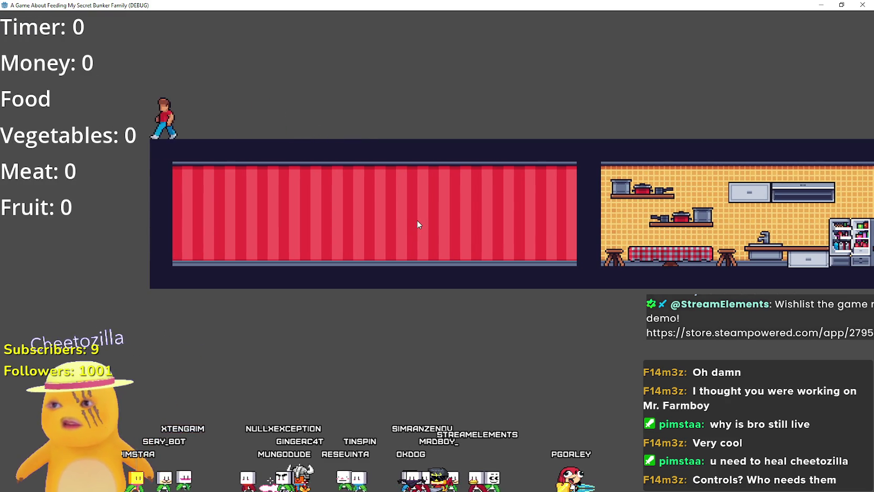
key(Right)
key(Right)
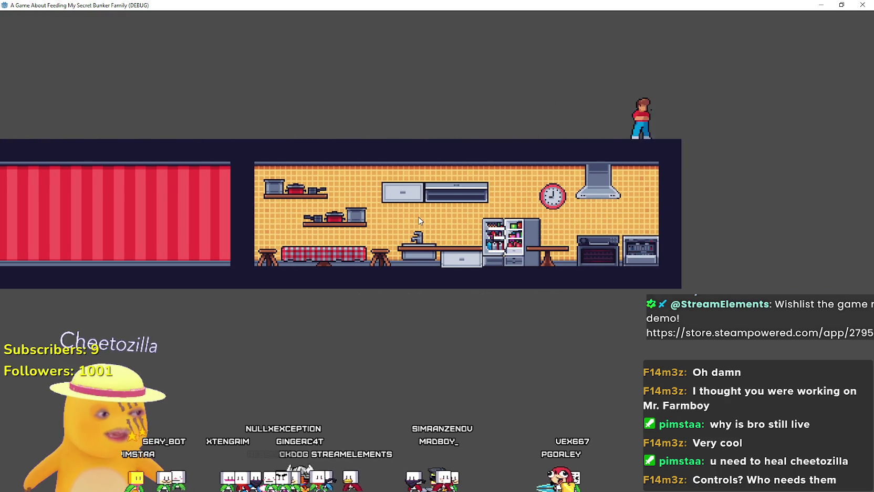
key(Left)
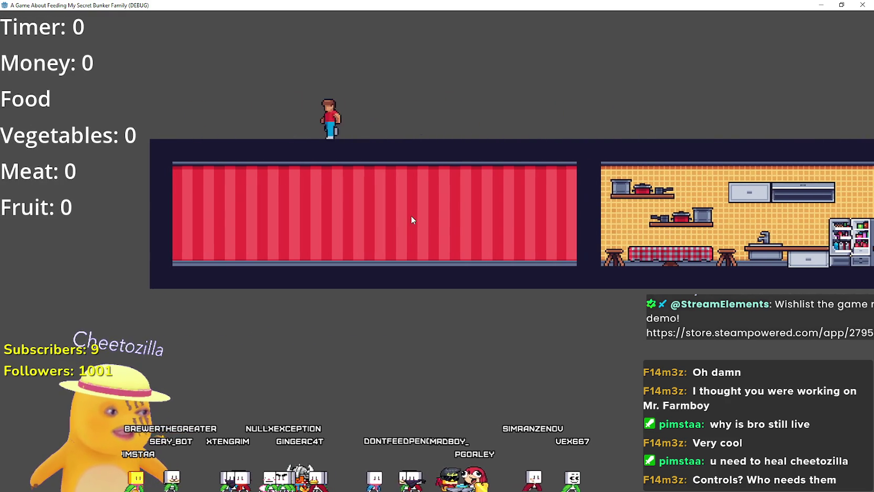
key(Right)
key(Right)
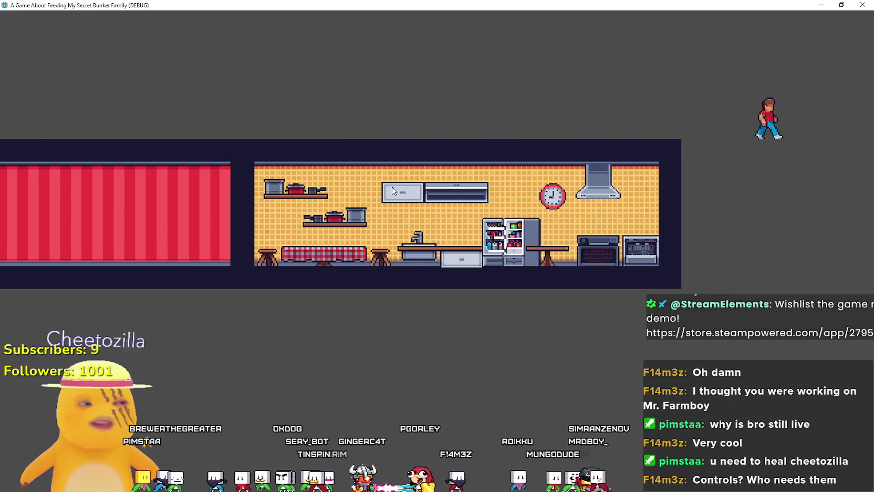
key(Left)
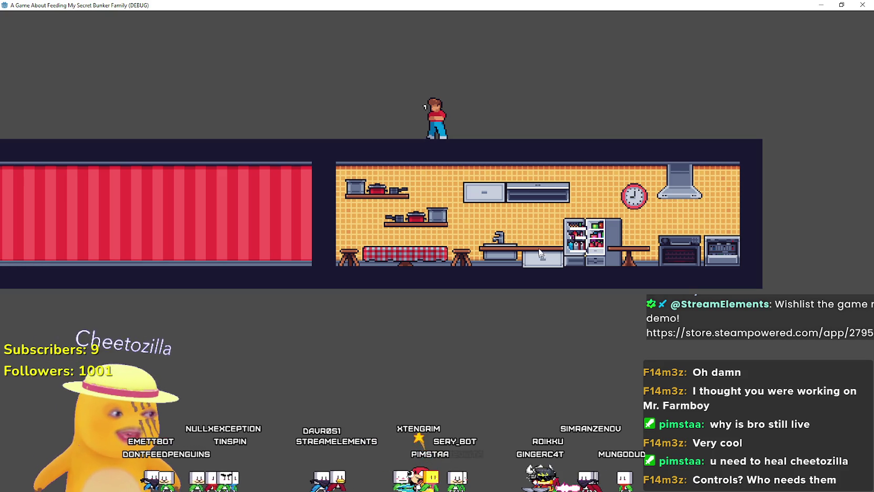
key(super+Down)
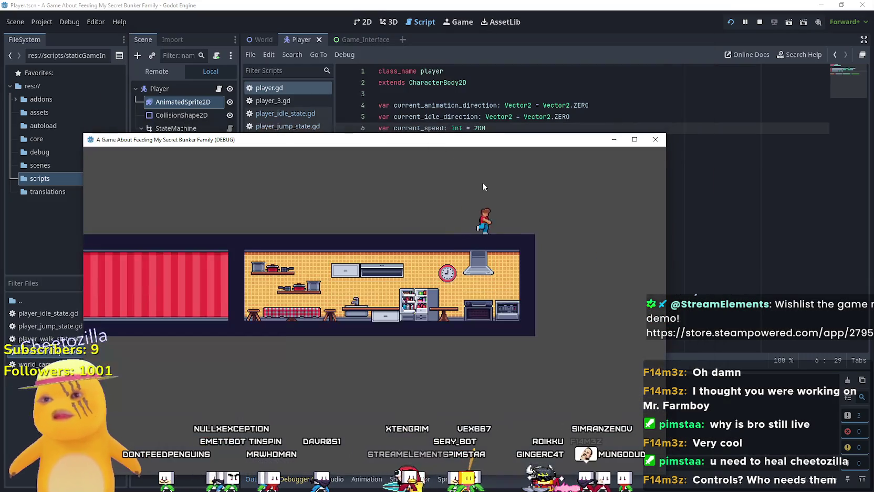
- Move the game window higher, walk the player left and right, then close the game
key(Left)
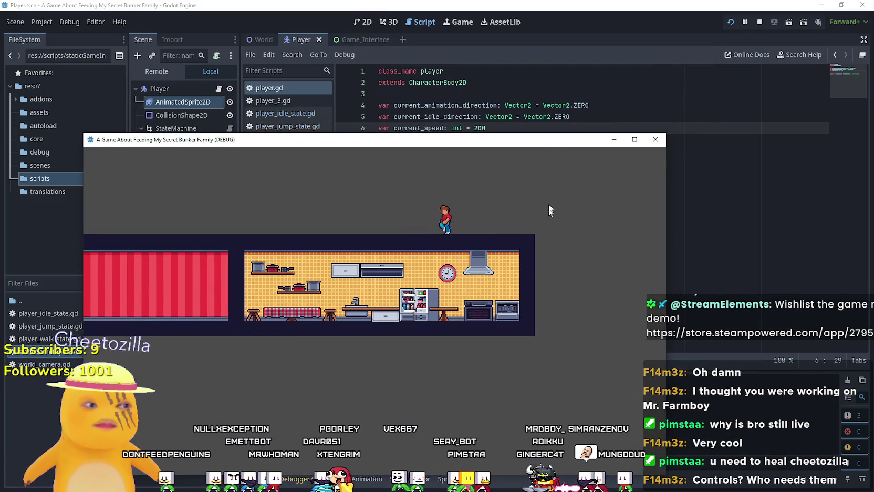
drag(539, 143, 571, 43)
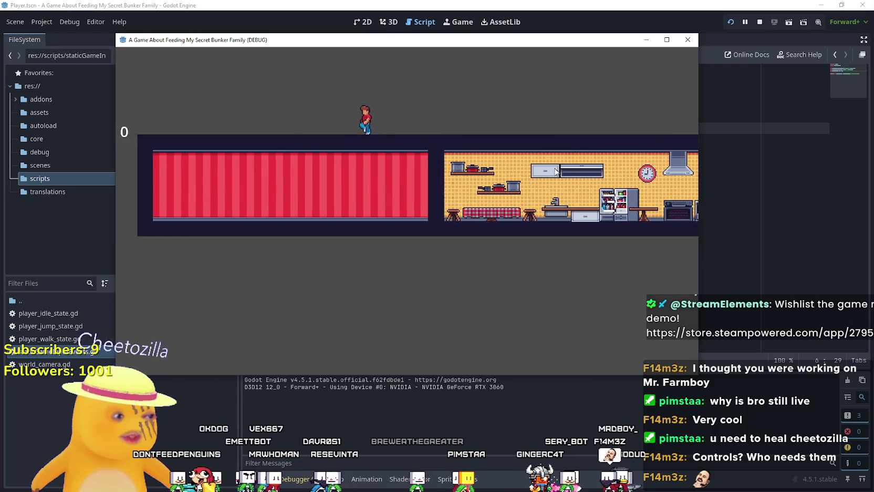
key(Right)
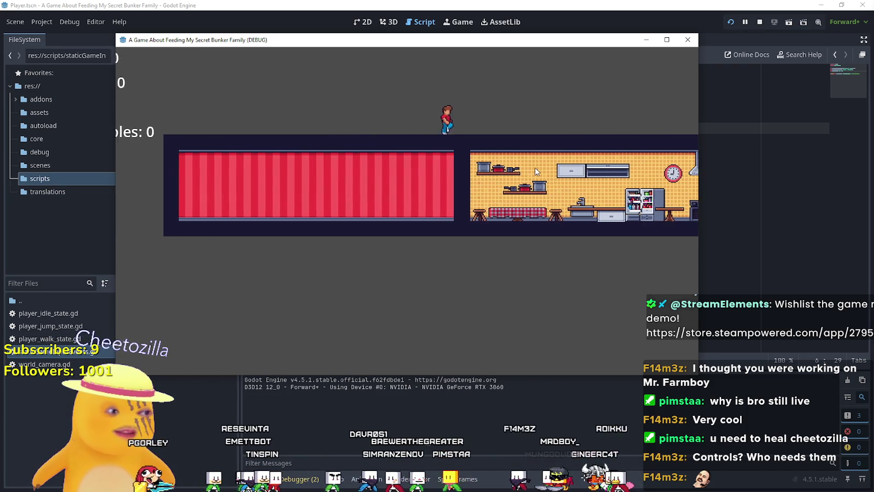
key(Right)
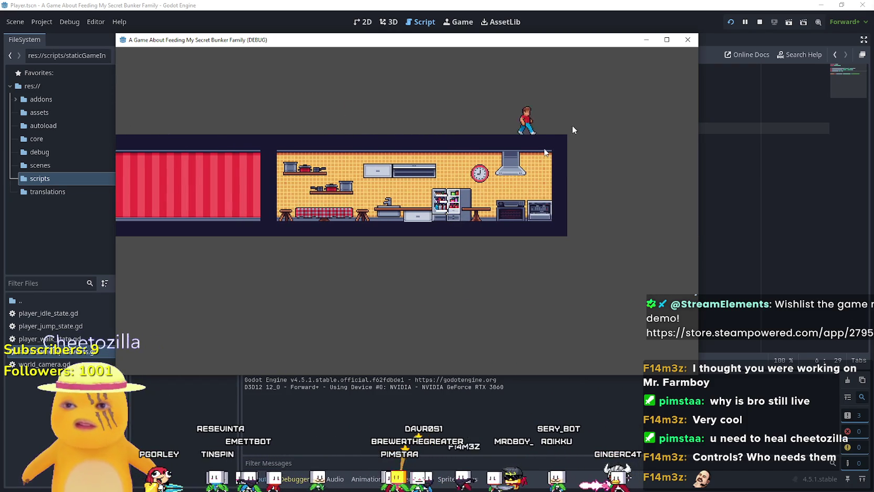
key(Left)
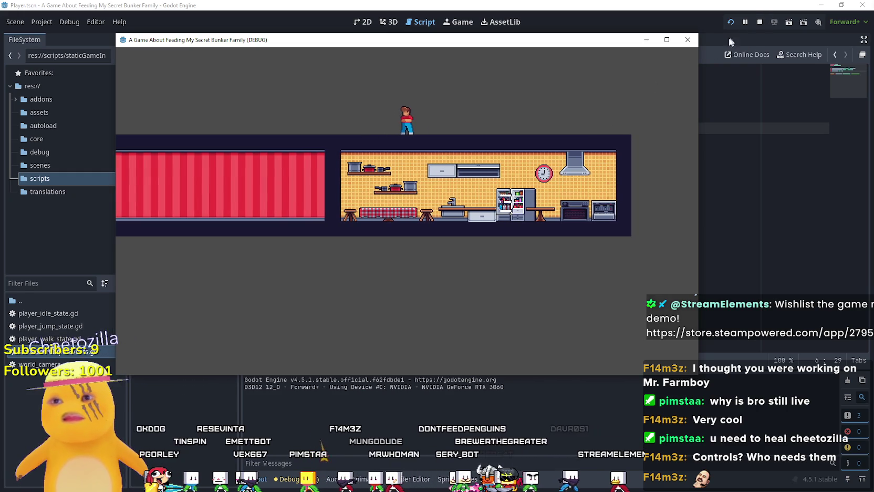
key(Right)
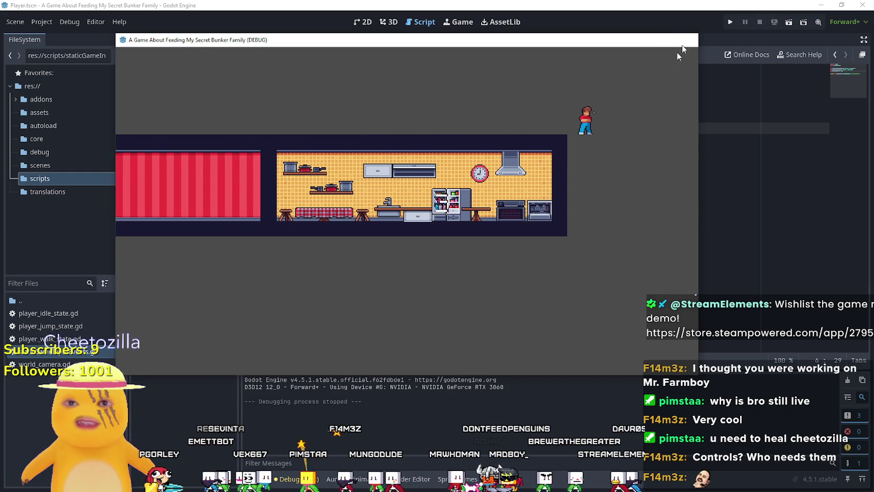
click(686, 40)
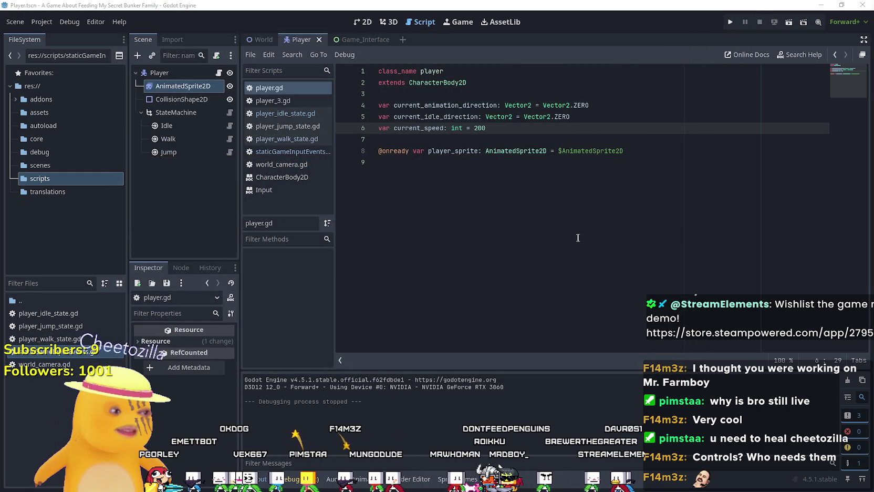
click(558, 206)
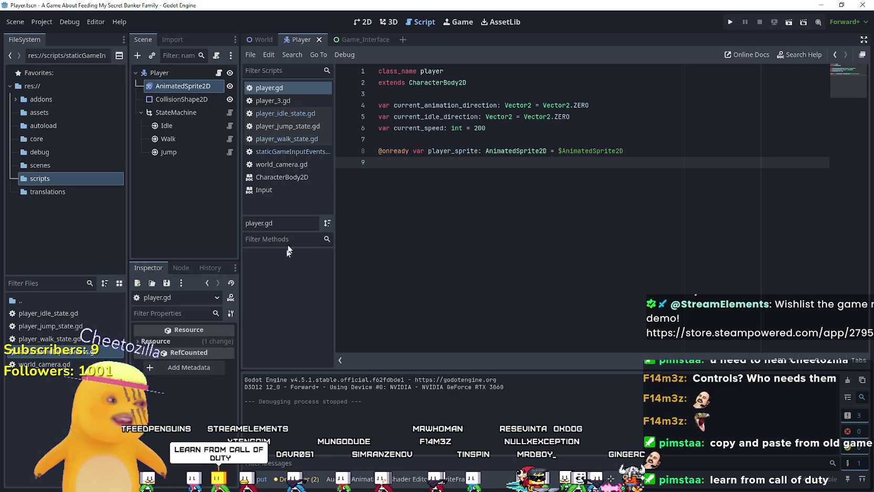
- Inspect the Jump and StateMachine nodes, widen the Scene dock, and open the Idle state's script
click(164, 140)
click(168, 152)
click(202, 111)
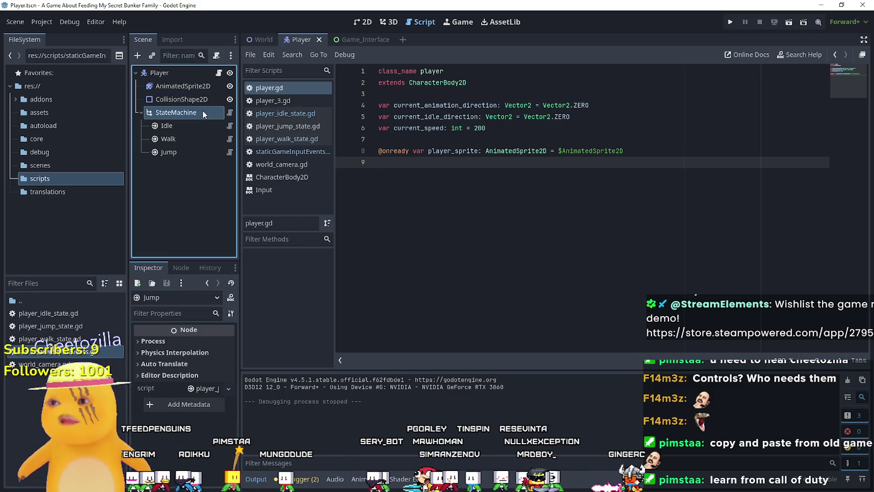
drag(239, 133, 317, 132)
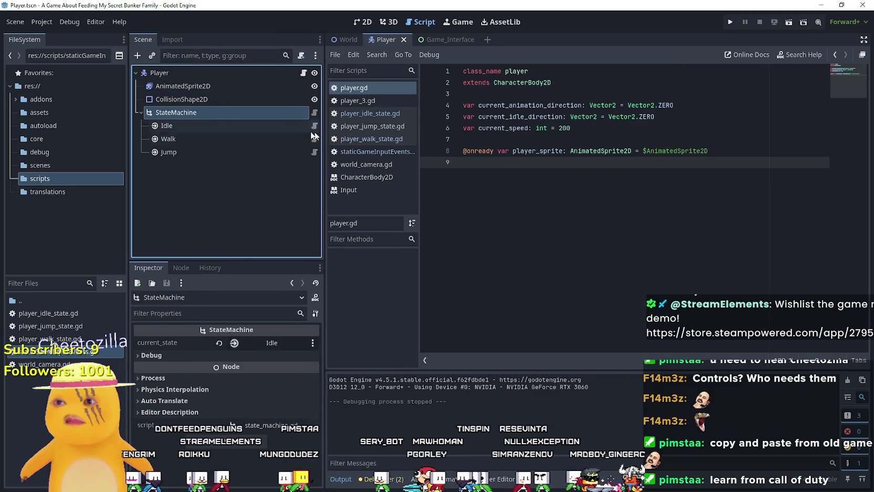
click(314, 126)
scroll(708, 242, down, 2)
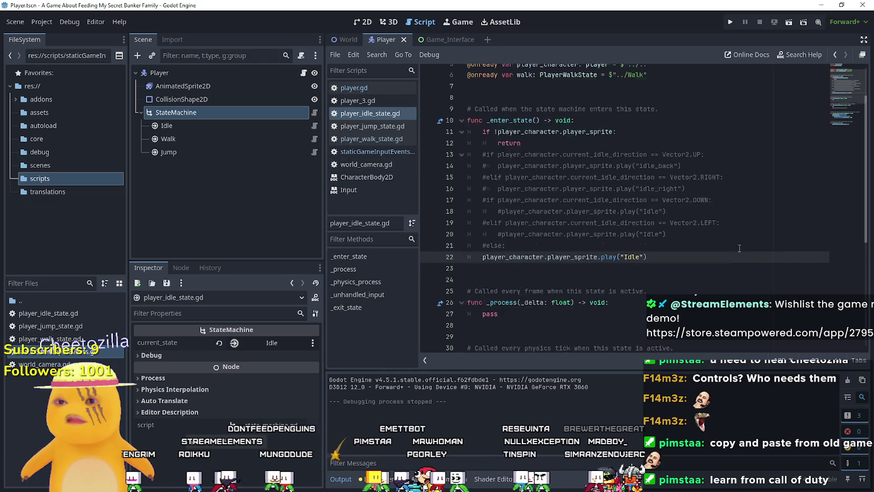
key(Down)
key(Up)
key(Up)
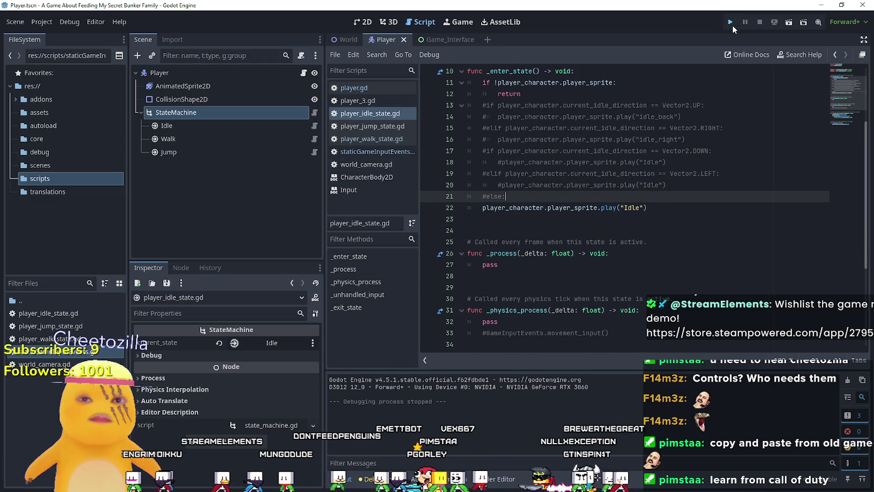
- Test-run the game walking left and right, close it, and select commented lines 13–21
click(730, 22)
key(Left)
key(Right)
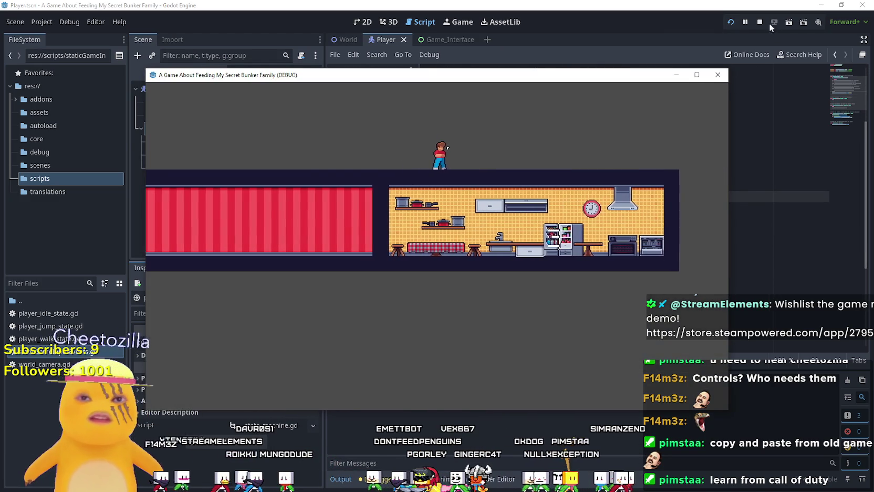
click(717, 75)
drag(539, 198, 446, 104)
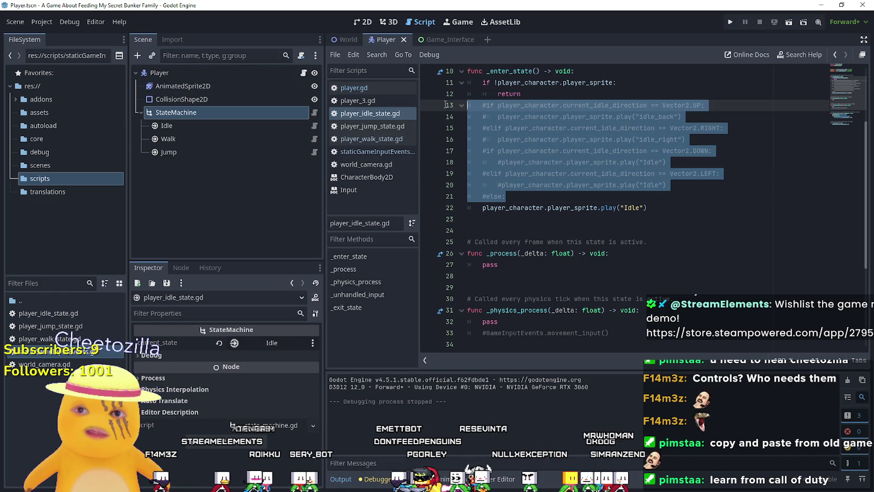
- Delete the commented-out direction lines, glance at the Walk state's script, and return to Idle
key(Delete)
key(Delete)
key(Down)
key(Down)
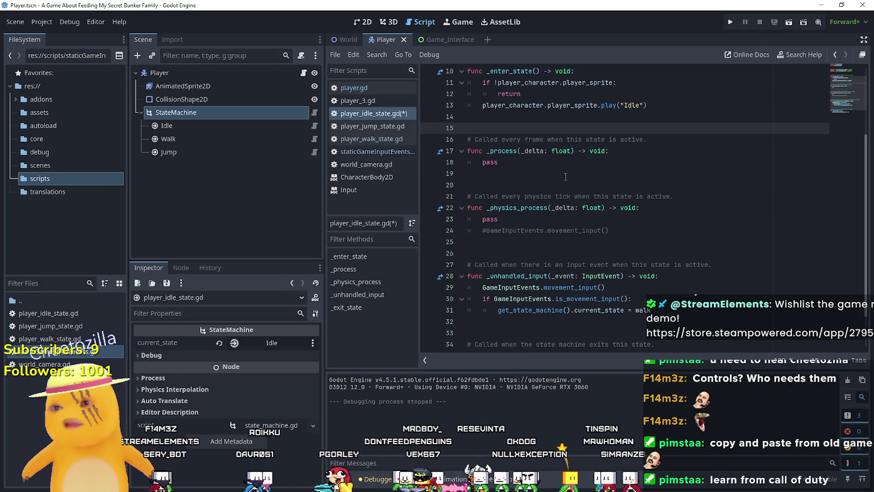
scroll(564, 190, down, 2)
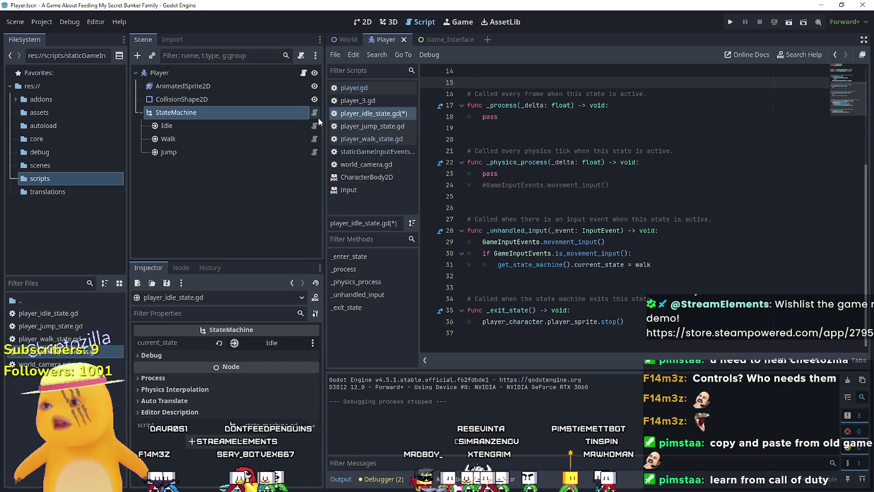
click(315, 138)
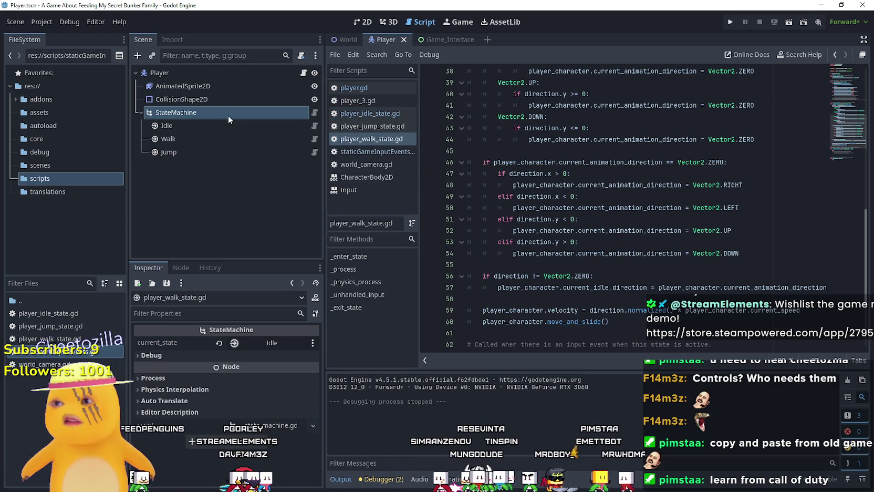
click(314, 126)
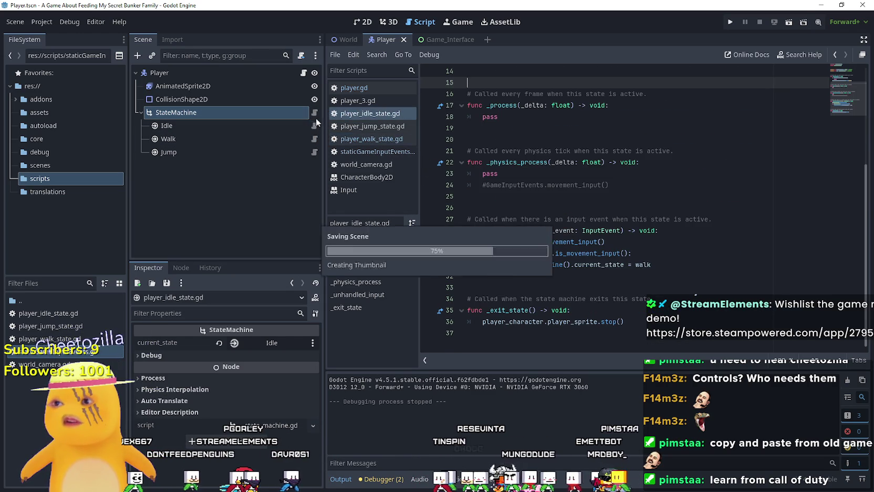
- Add print("Idle Input Trigger") on a new line under the walk transition in _unhandled_input
click(560, 286)
key(Up)
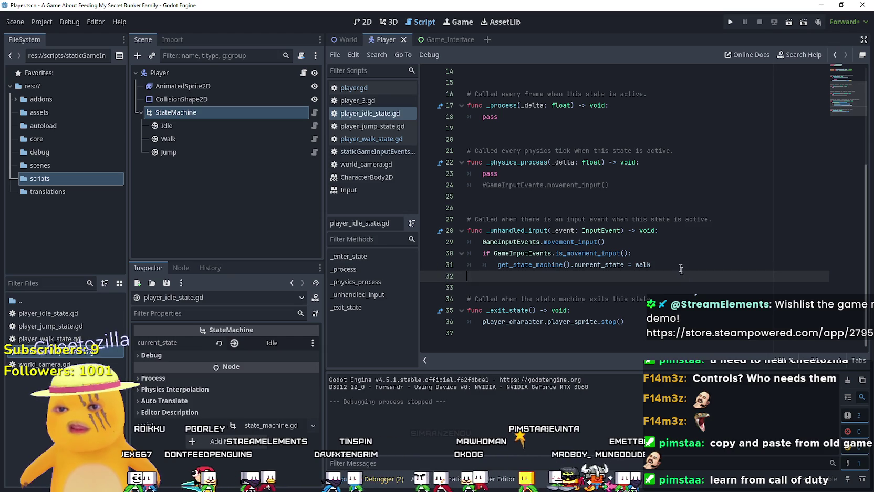
click(691, 269)
key(Return)
text(pri)
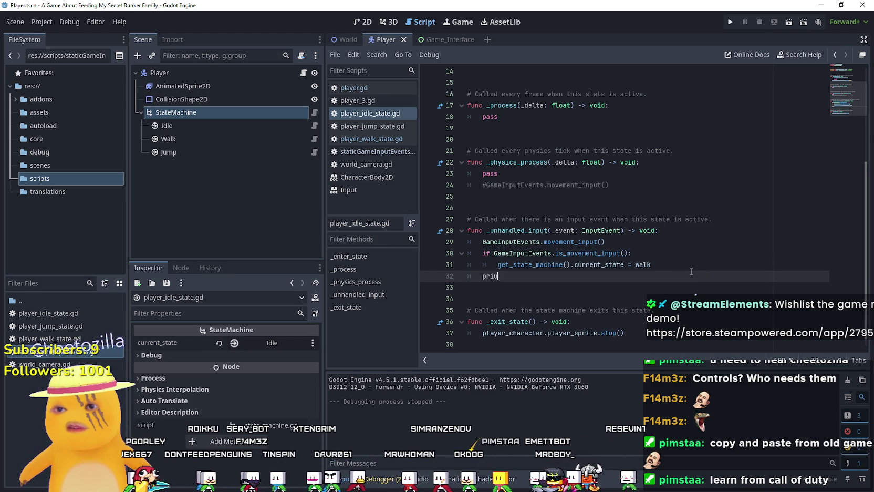
text(n)
key(Return)
text("Idle Input Tri"))
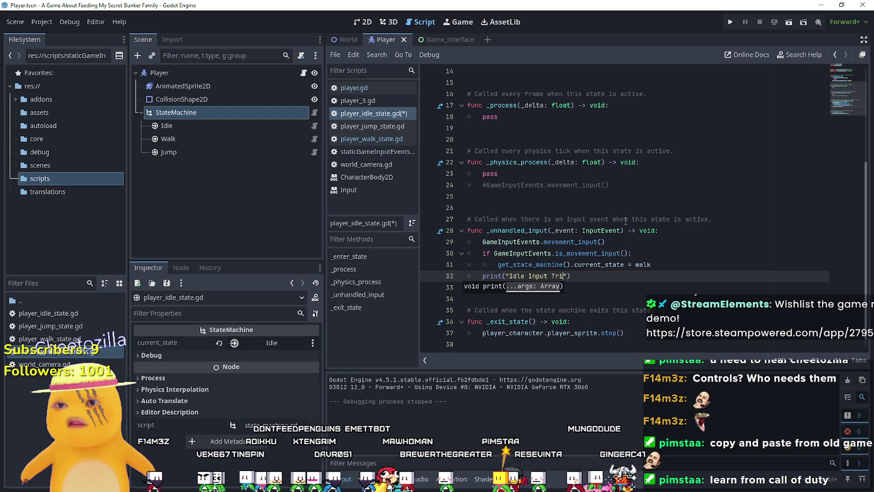
drag(585, 276, 467, 276)
click(372, 139)
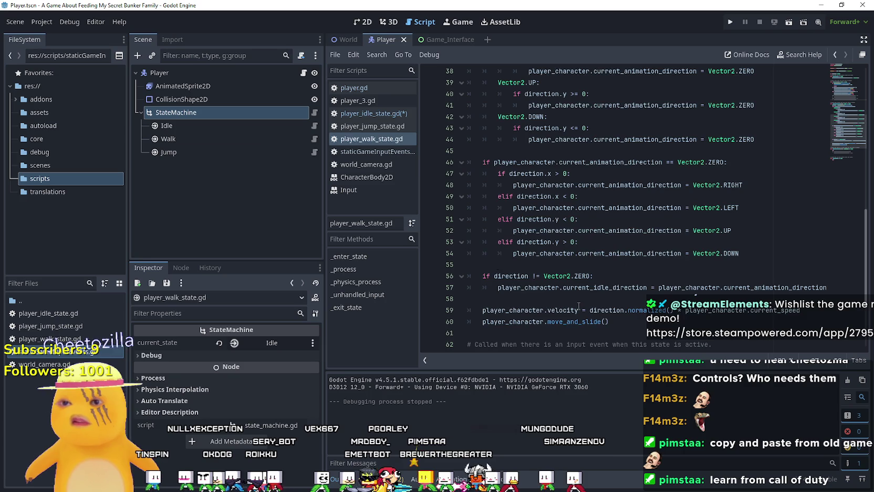
- Paste the print line into the walk state's _unhandled_input and change it to print 'Move Input Trigger'
scroll(576, 299, down, 3)
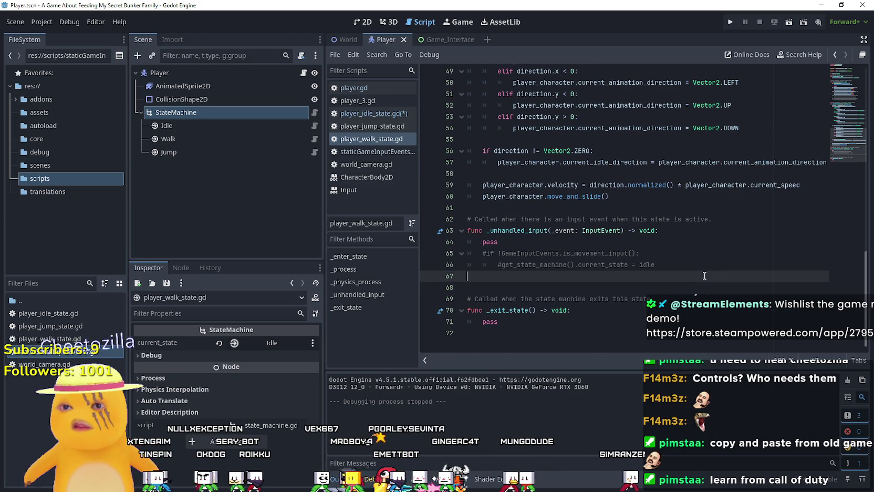
drag(655, 265, 528, 264)
click(618, 247)
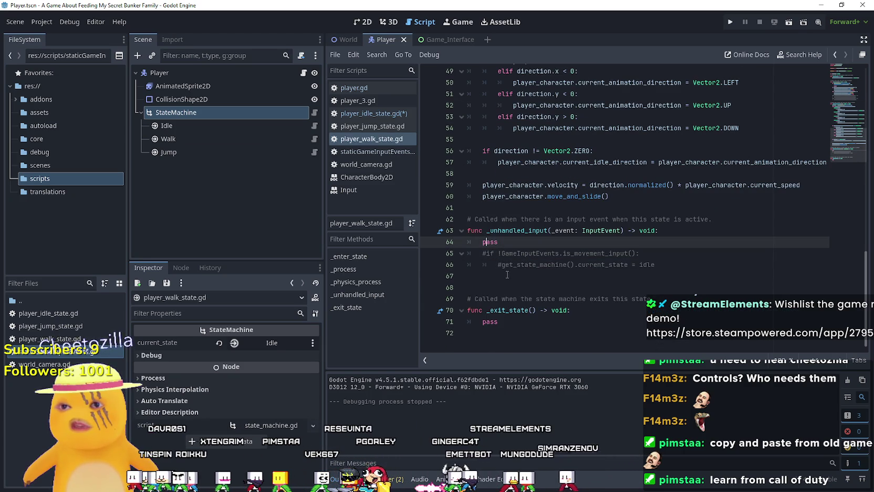
key(Down)
key(Down)
key(Down)
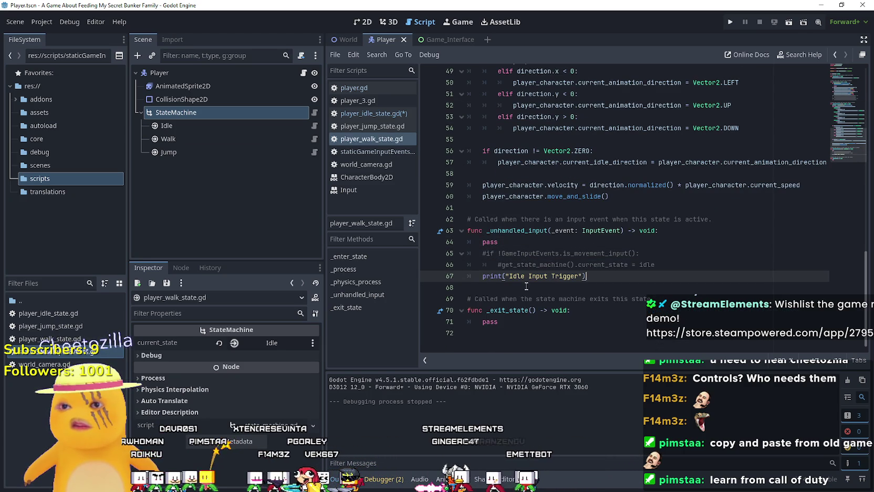
text(Move)
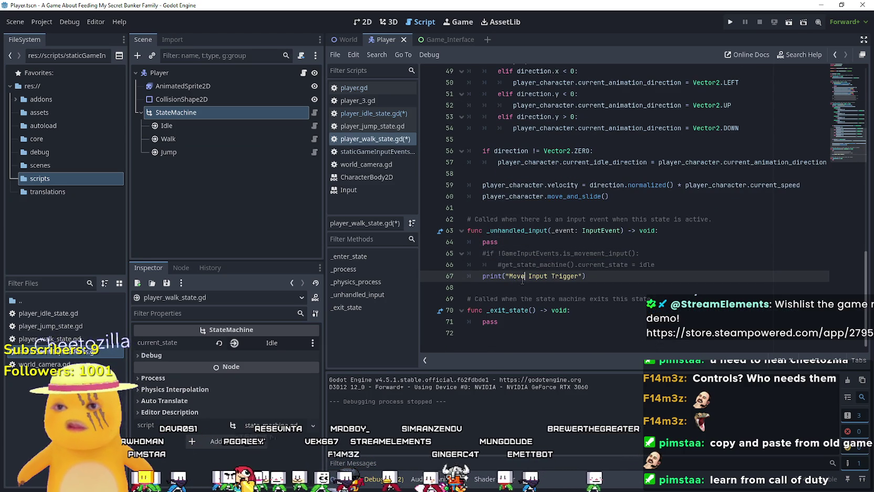
- Comment out the handler's pass line, save player_walk_state.gd, and launch the game
click(480, 242)
text(#)
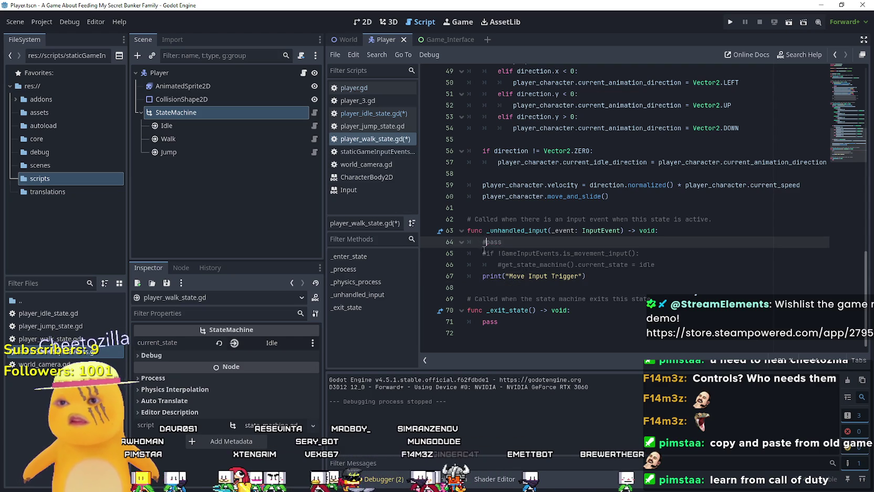
key(Down)
key(ctrl+s)
click(291, 139)
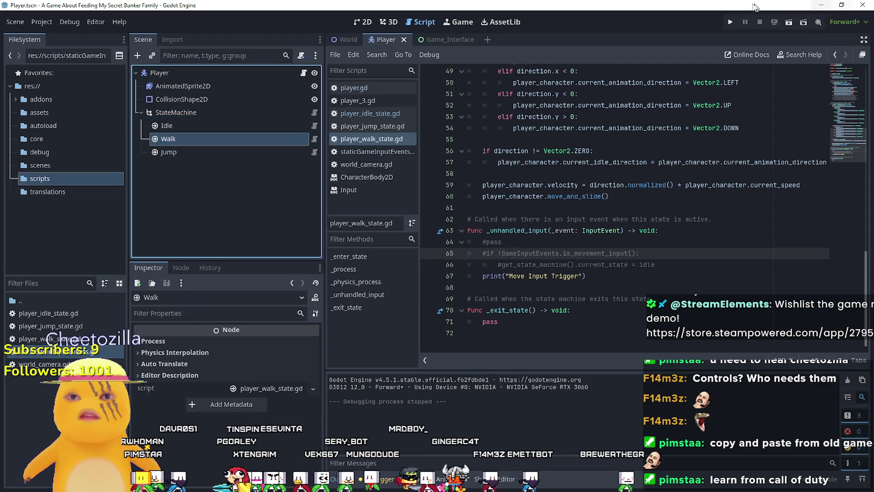
click(729, 22)
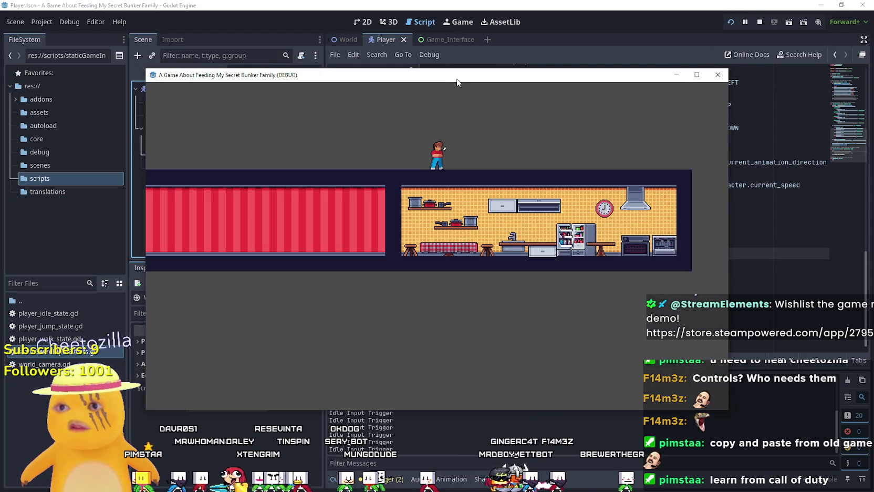
- Walk the player left and right in the running game to watch the input log
mouse_move(457, 82)
mouse_down()
mouse_move(531, 62)
mouse_move(549, 37)
mouse_up()
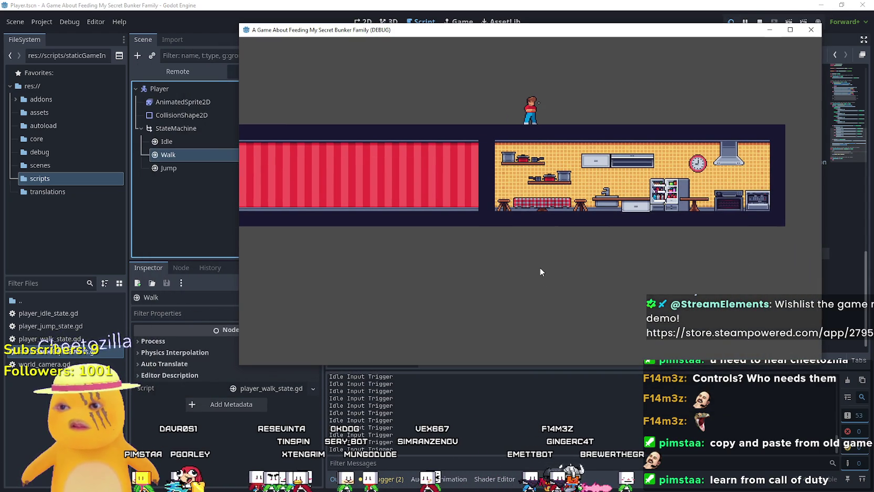
key(Left)
key(Left)
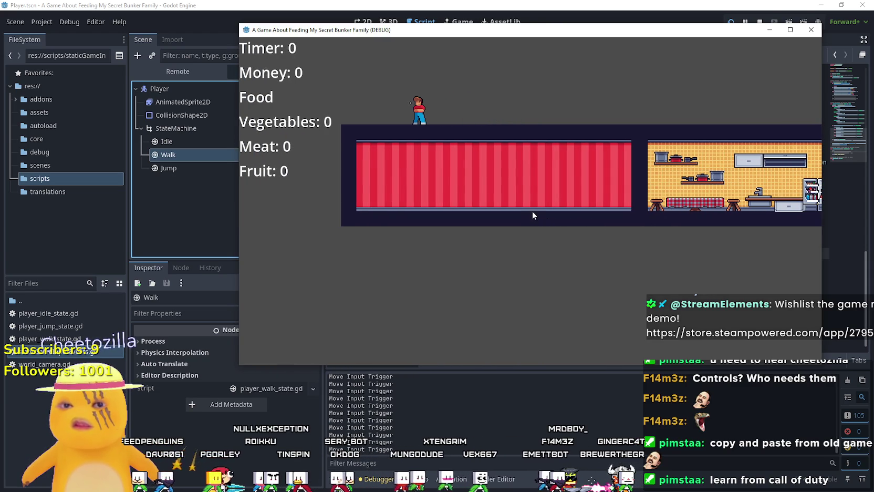
key(Right)
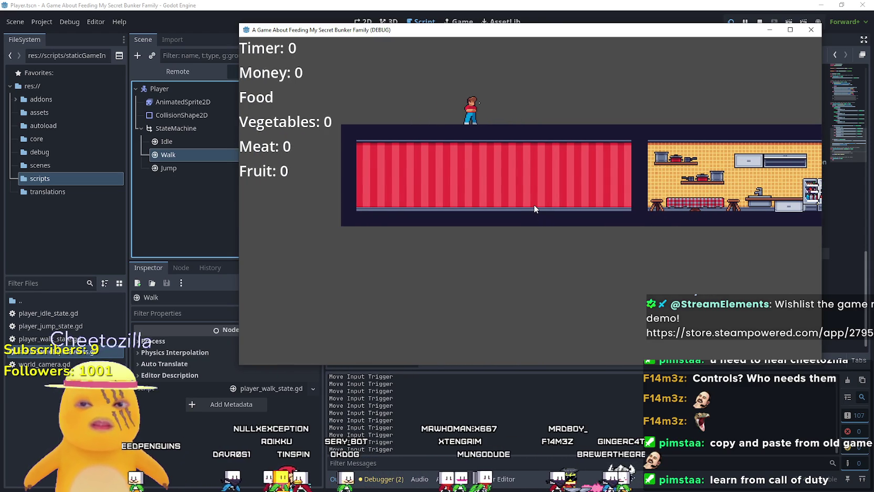
key(Right)
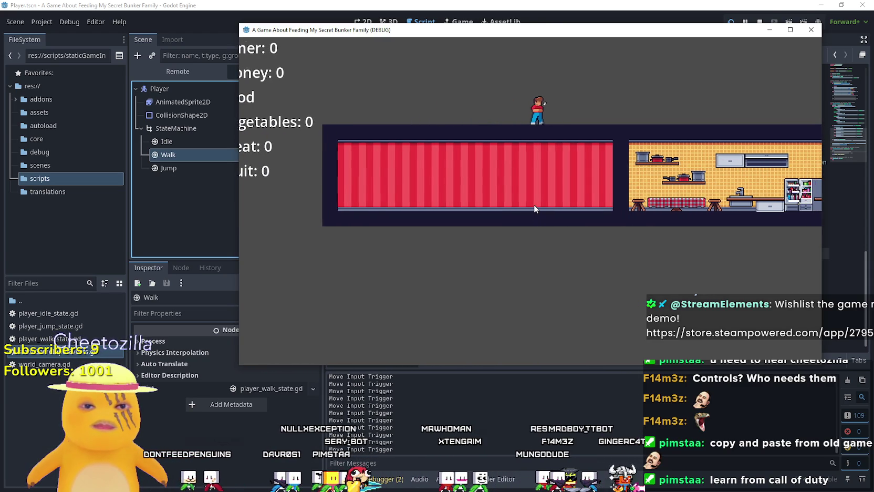
key(Right)
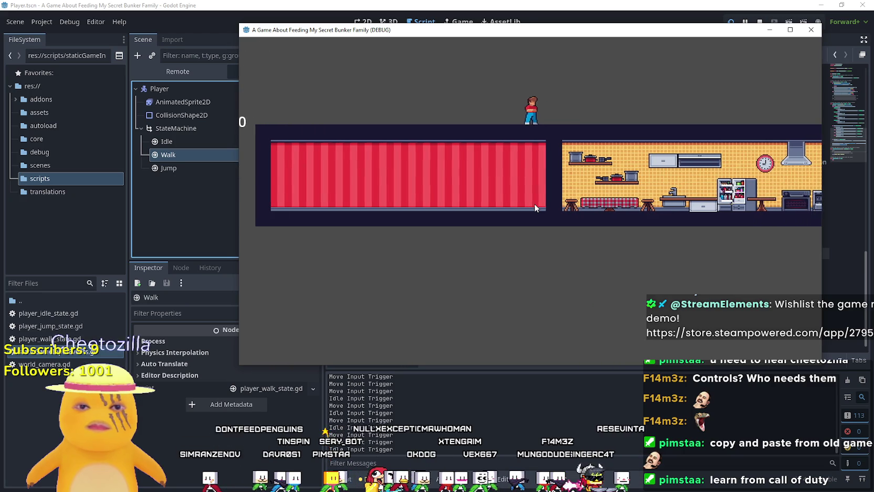
key(Left)
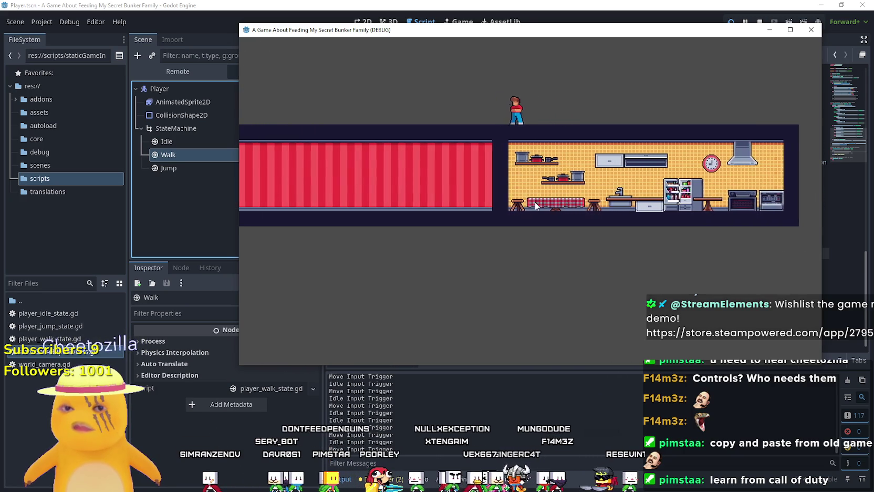
key(Left)
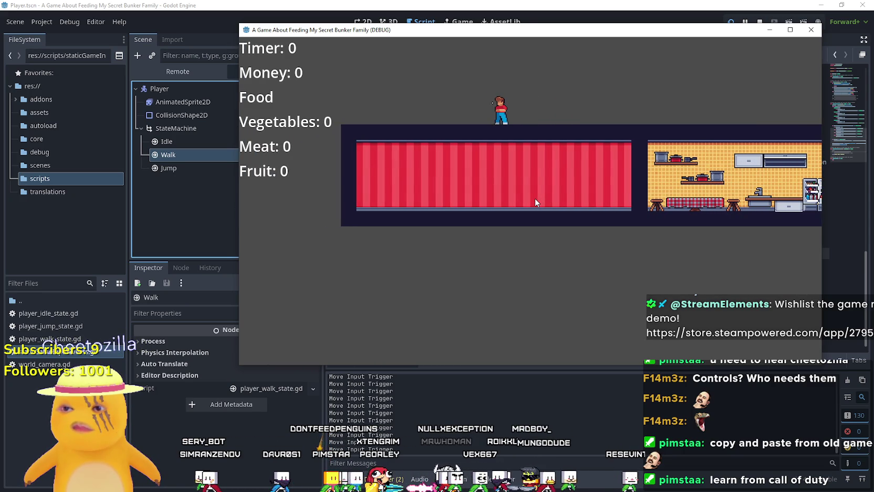
key(Right)
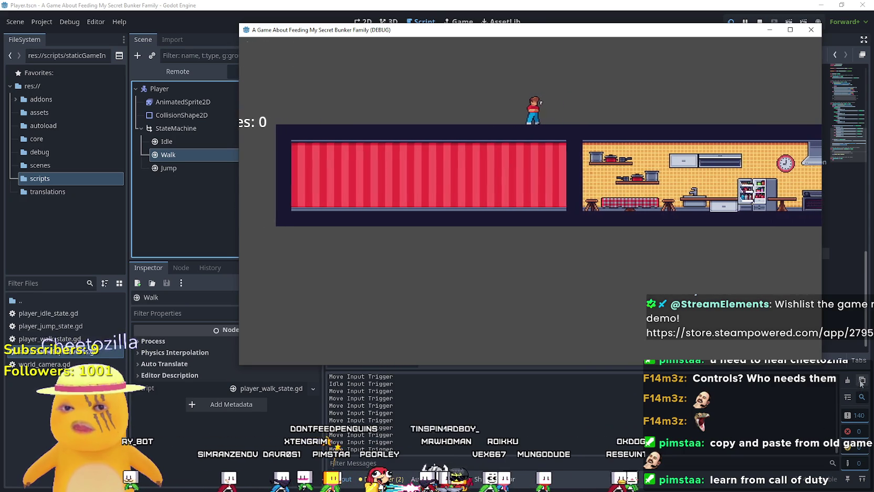
- Relaunch the game with F5, walk the player back and forth again, then stop it
click(859, 386)
key(F5)
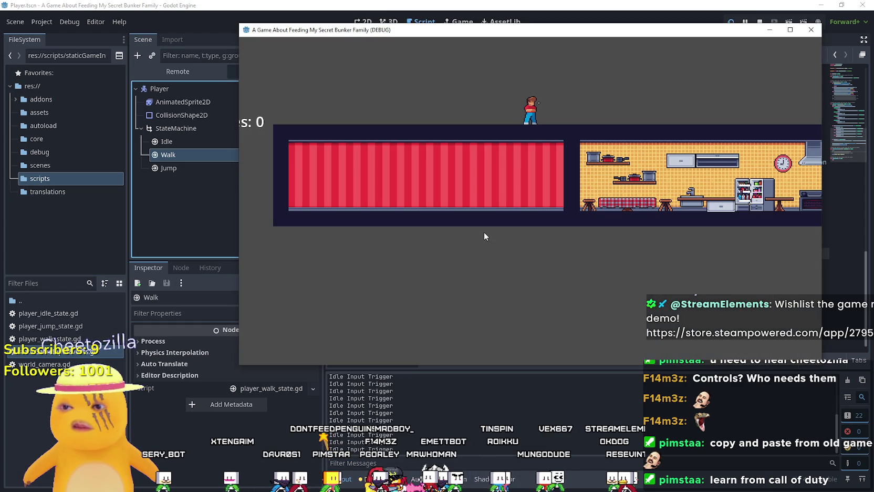
key(Right)
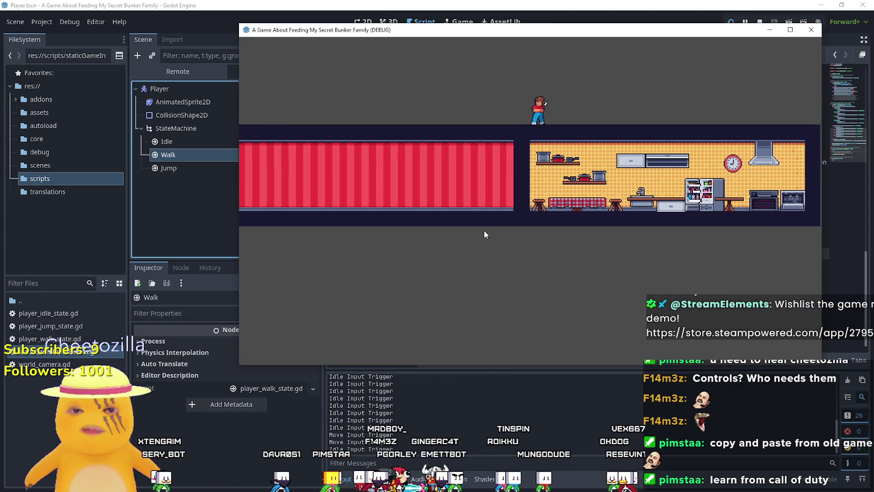
key(Left)
key(Right)
key(Right)
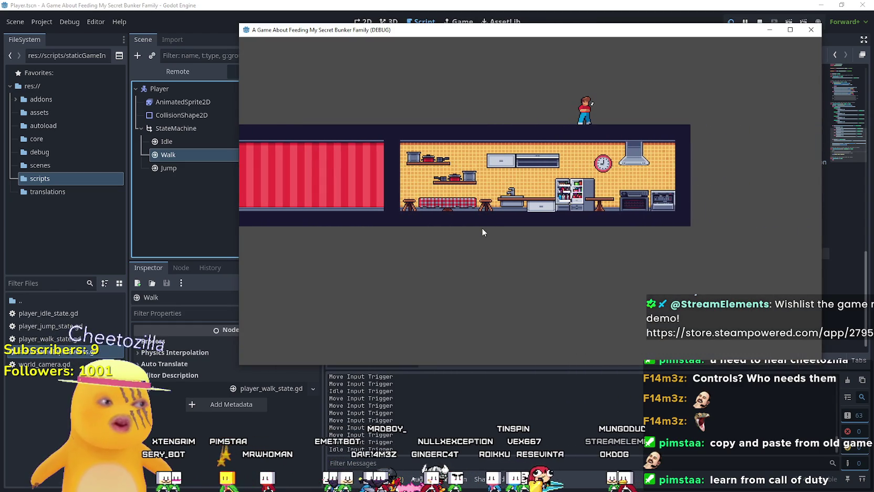
key(Left)
key(Left)
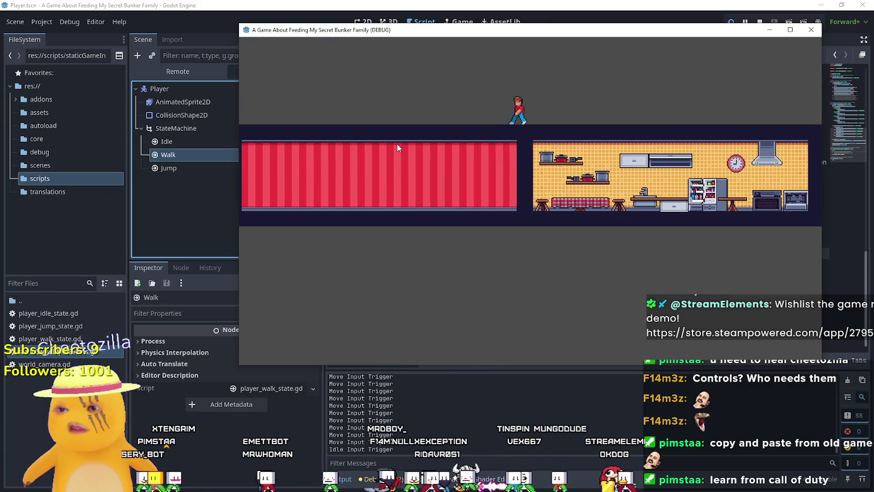
key(Left)
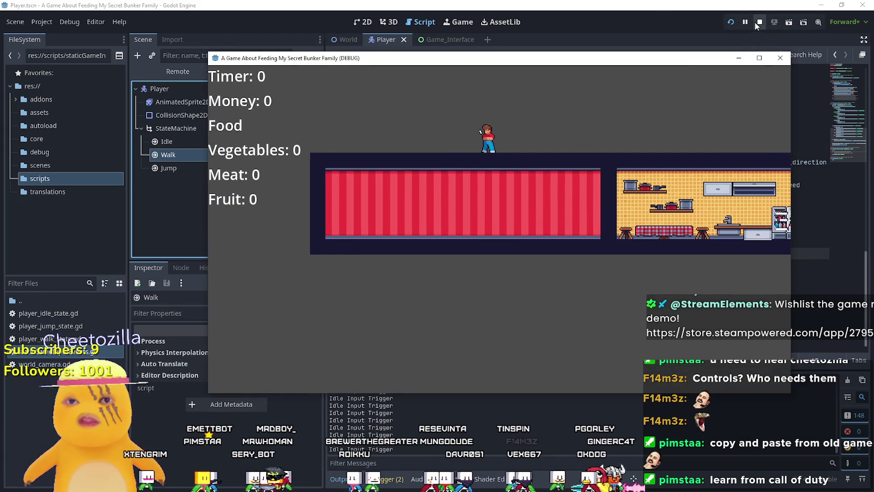
click(756, 22)
- Assign Player as the StateMachine's debug_draw node and run the game to see the state label
click(239, 114)
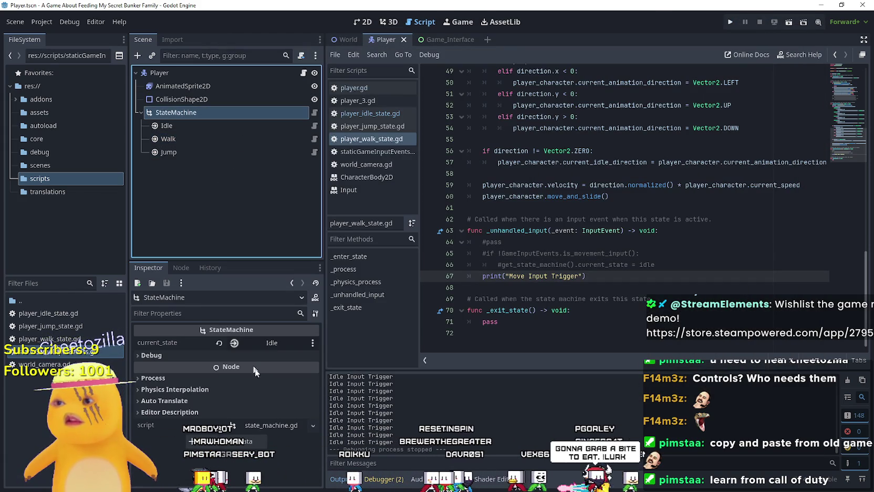
click(263, 368)
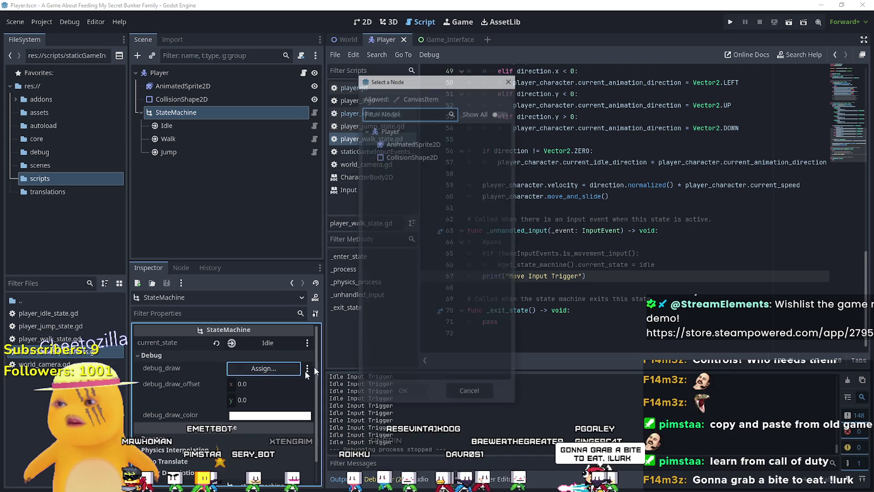
click(400, 129)
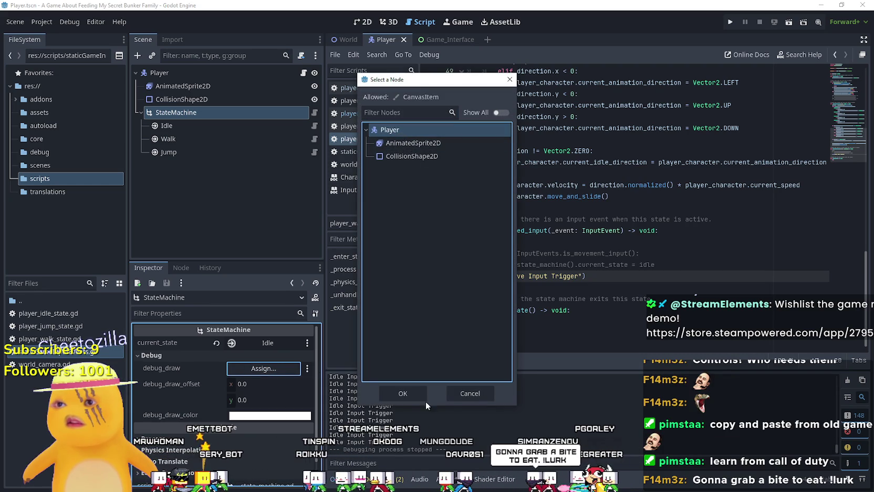
click(402, 393)
click(729, 22)
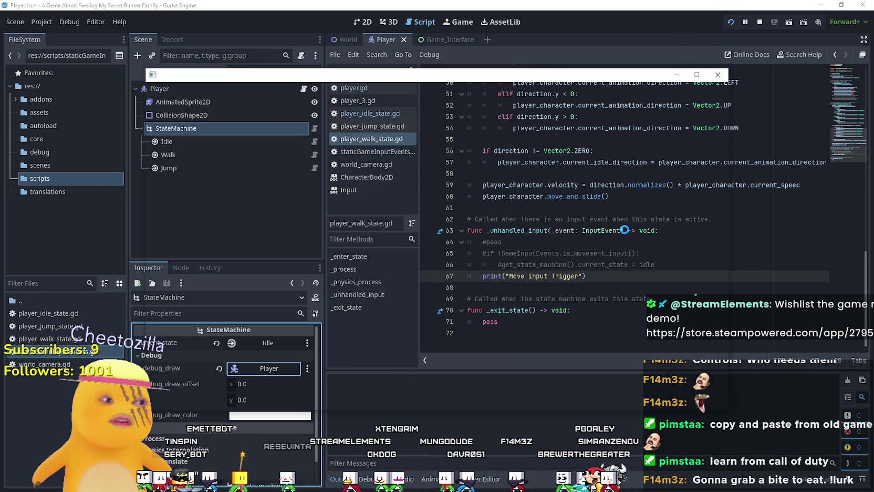
key(d)
key(a)
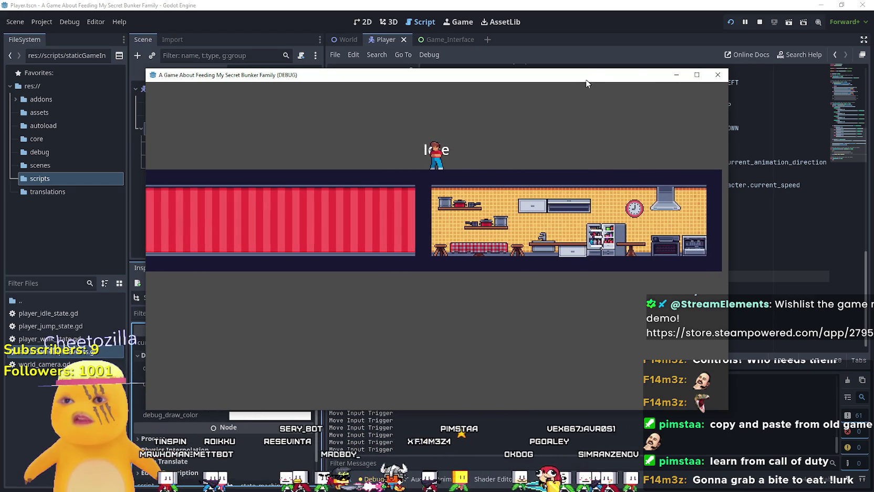
- Raise the state label with debug_draw_offset y of -32, check it in-game, then stop
click(696, 77)
mouse_move(263, 399)
mouse_down()
mouse_move(326, 399)
mouse_move(257, 399)
mouse_up()
text(-32.0)
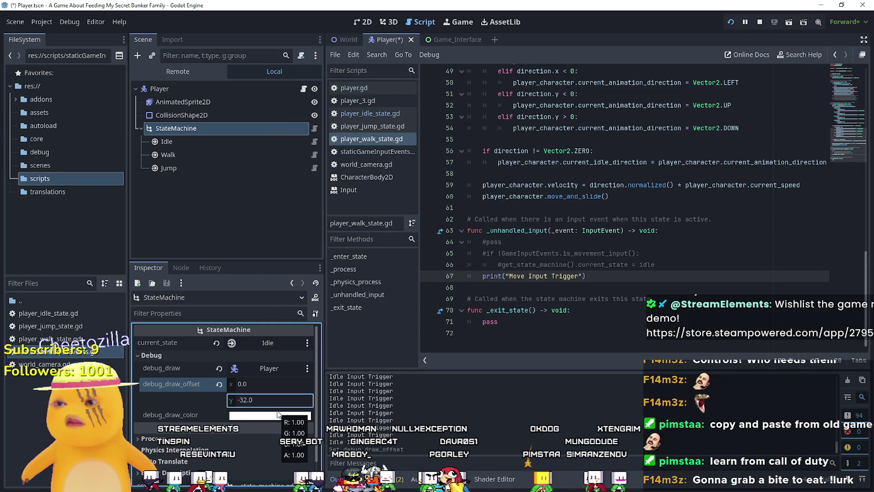
key(Right)
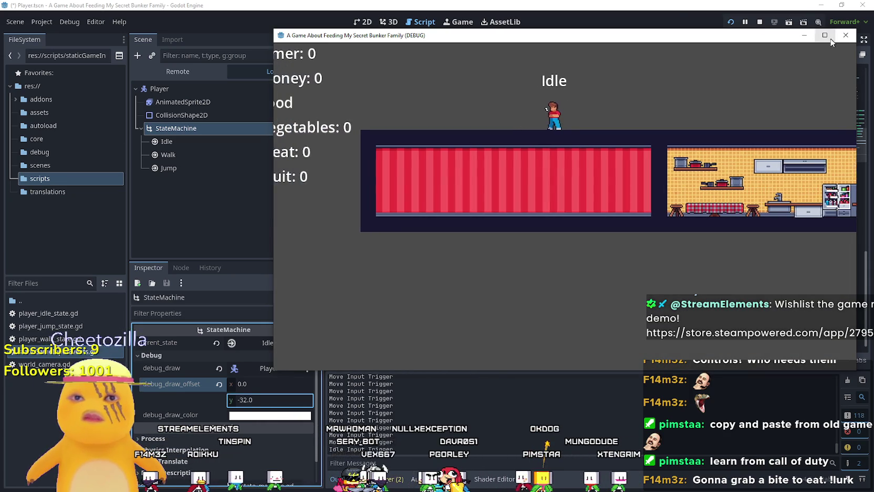
key(super+Up)
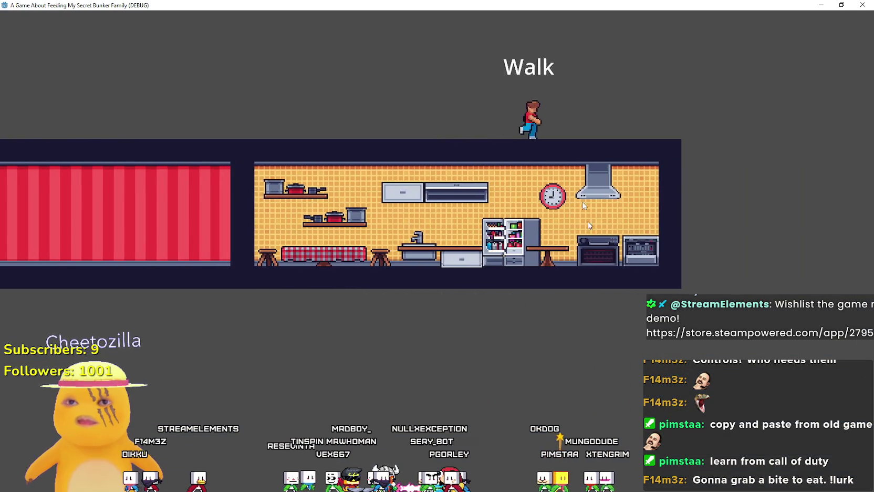
key(super+Down)
click(759, 22)
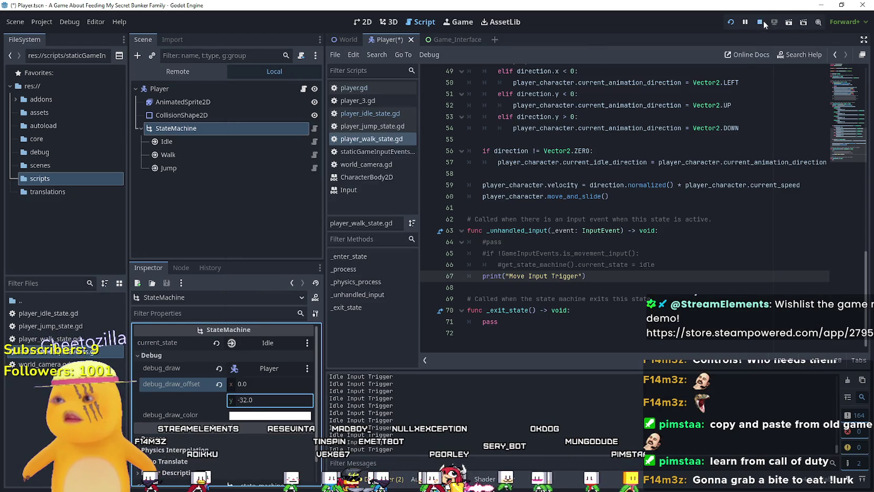
- Delete the up and down direction.y elif branches from player_walk_state.gd
click(314, 152)
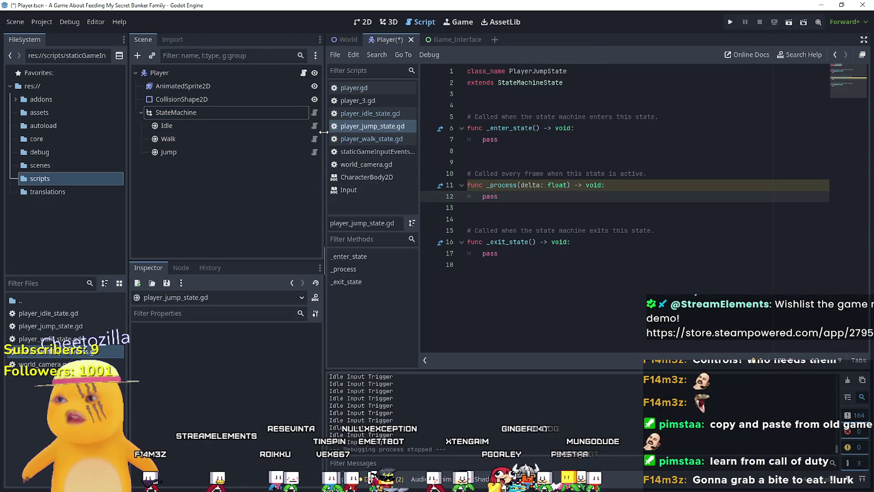
click(315, 139)
scroll(626, 306, up, 3)
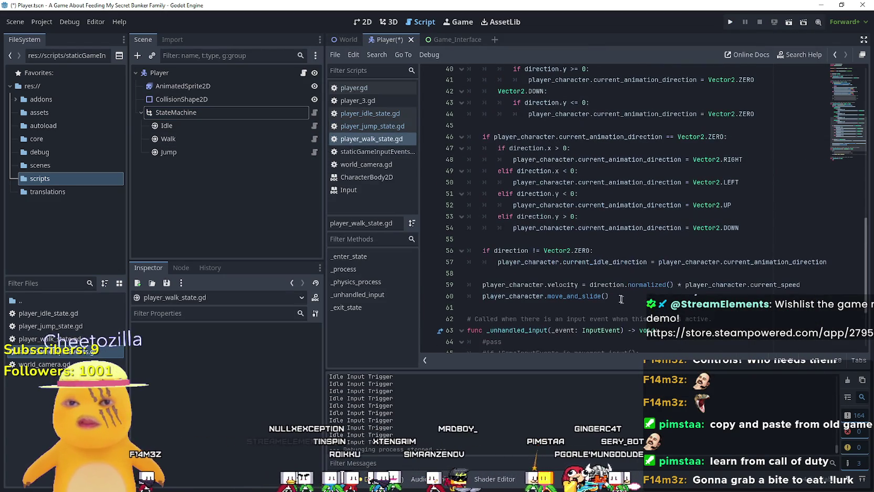
scroll(626, 306, up, 1)
click(517, 252)
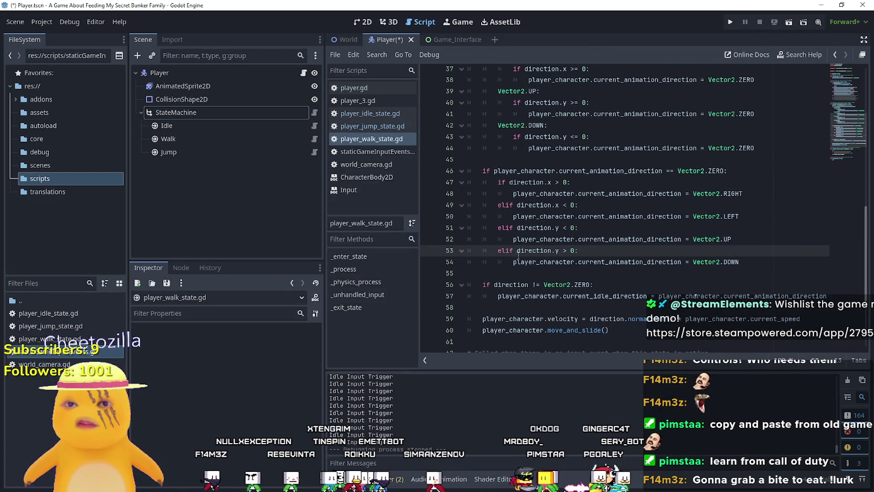
mouse_move(742, 261)
mouse_down()
mouse_move(464, 239)
mouse_move(433, 225)
mouse_up()
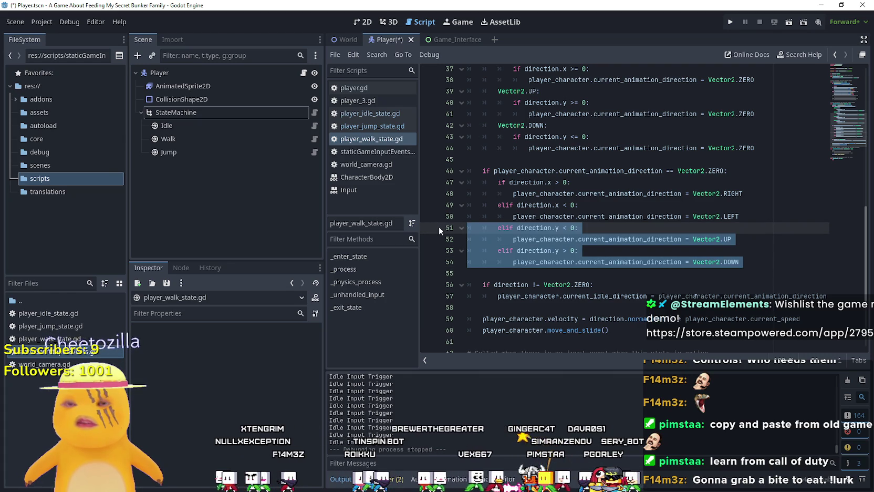
key(Delete)
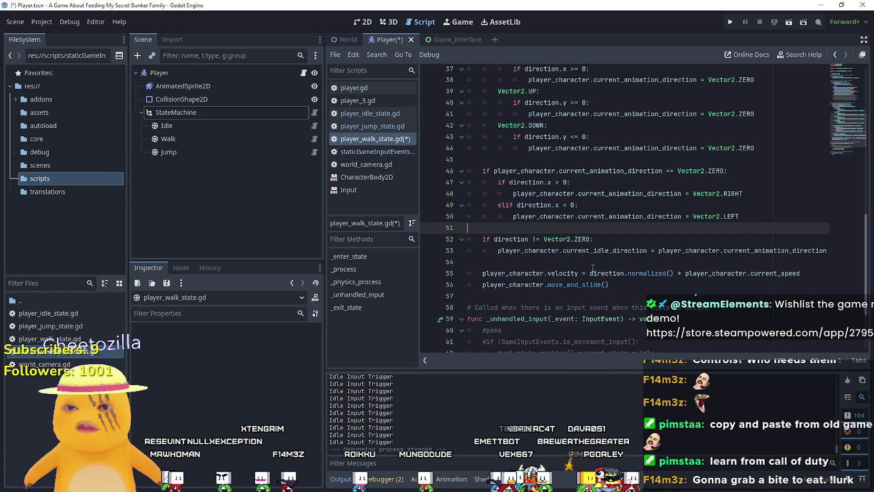
- Remove the Vector2.UP and Vector2.DOWN match cases and save the script
scroll(592, 269, up, 3)
drag(756, 251, 442, 203)
key(Delete)
key(ctrl+s)
- Delete the commented walk_back/walk_front #elif lines and save again
scroll(577, 220, up, 6)
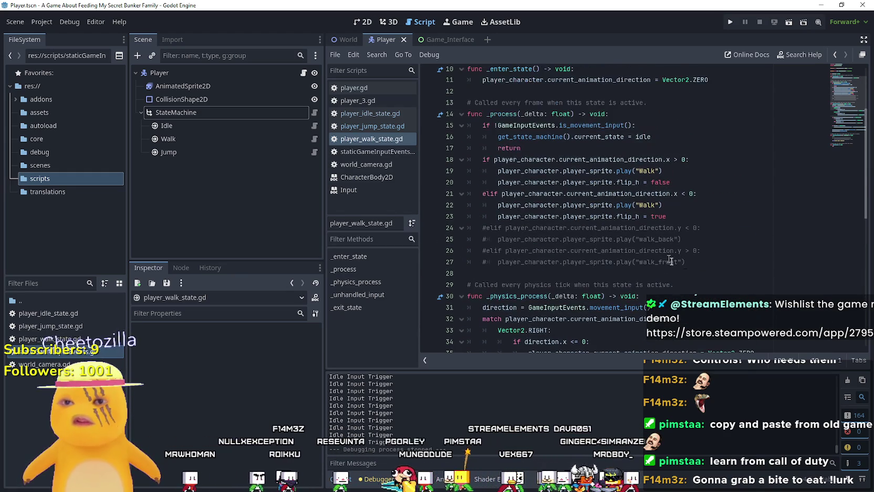
mouse_move(685, 261)
mouse_down()
mouse_move(604, 260)
mouse_move(452, 227)
mouse_up()
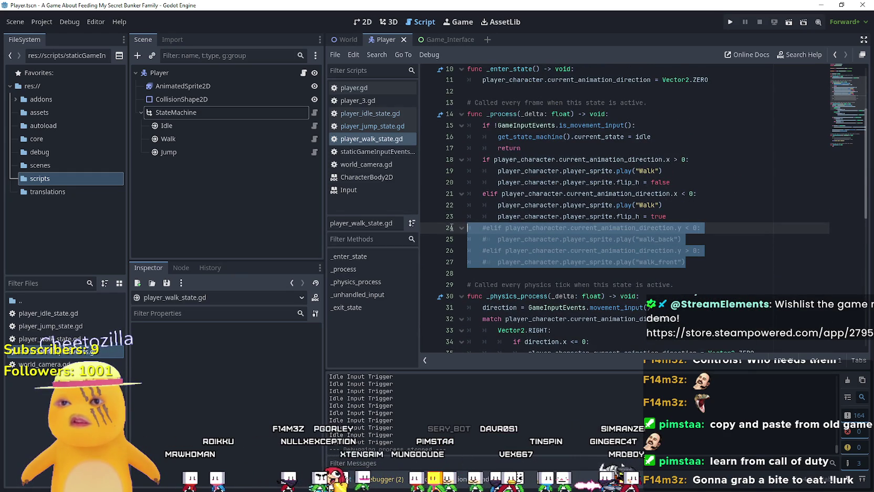
key(Delete)
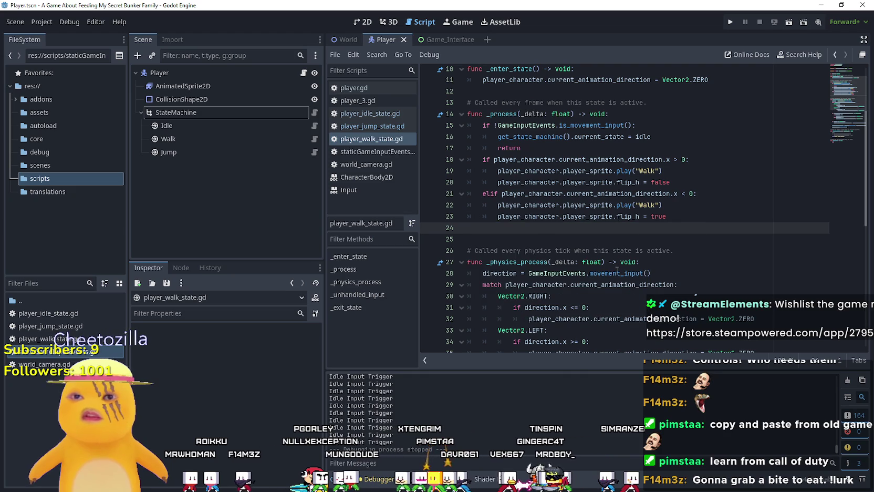
key(Delete)
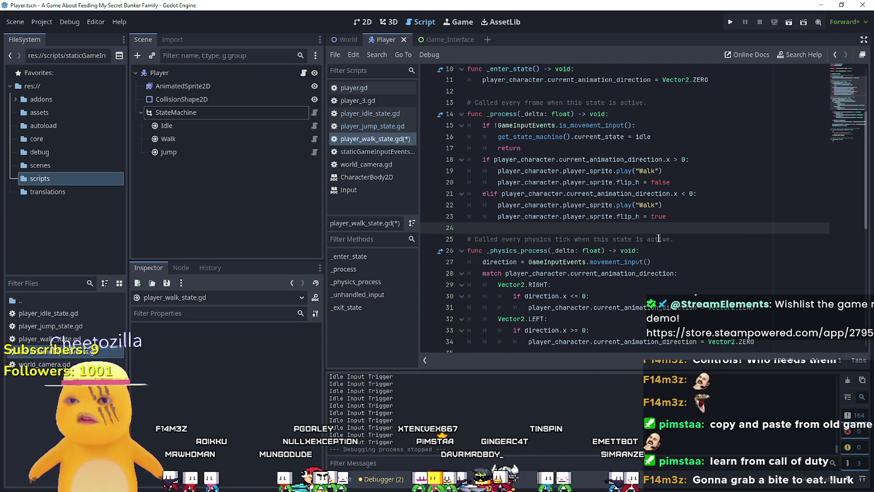
scroll(657, 236, up, 3)
key(ctrl+s)
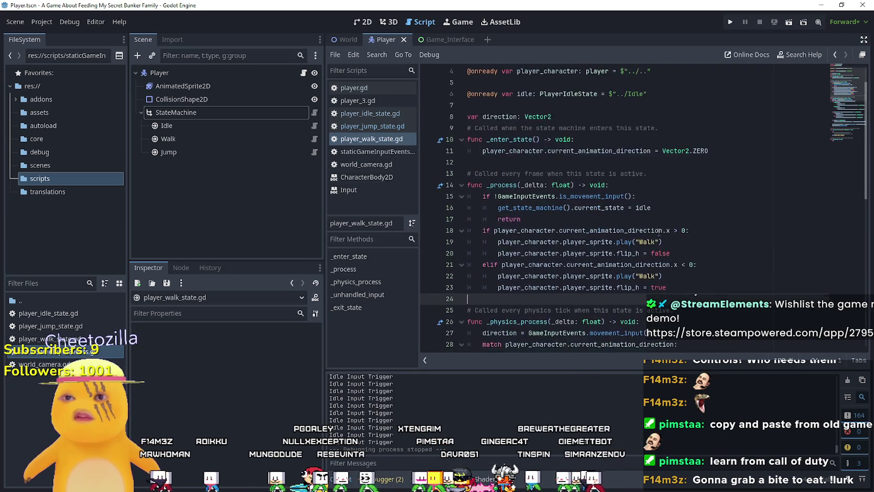
- Select the walk state's code for copying
scroll(659, 232, down, 10)
click(667, 196)
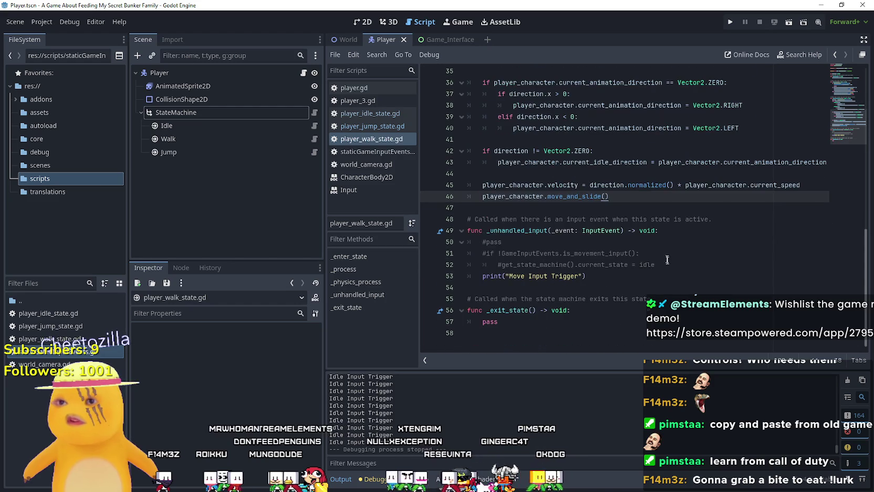
mouse_move(533, 330)
mouse_down()
mouse_move(530, 192)
mouse_move(462, 108)
mouse_move(411, 117)
mouse_up()
scroll(537, 251, up, 11)
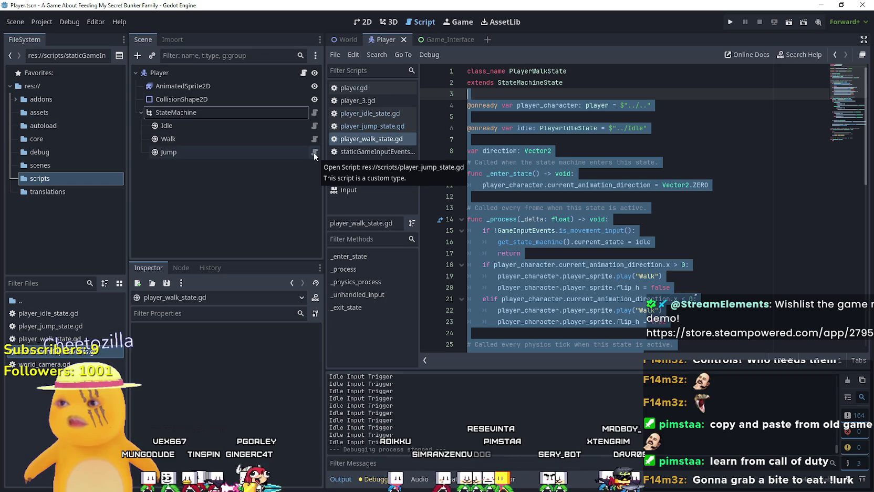
- Replace the jump state script's template code with the copied walk state code
click(314, 152)
mouse_move(504, 253)
mouse_down()
mouse_move(469, 162)
mouse_move(468, 112)
mouse_up()
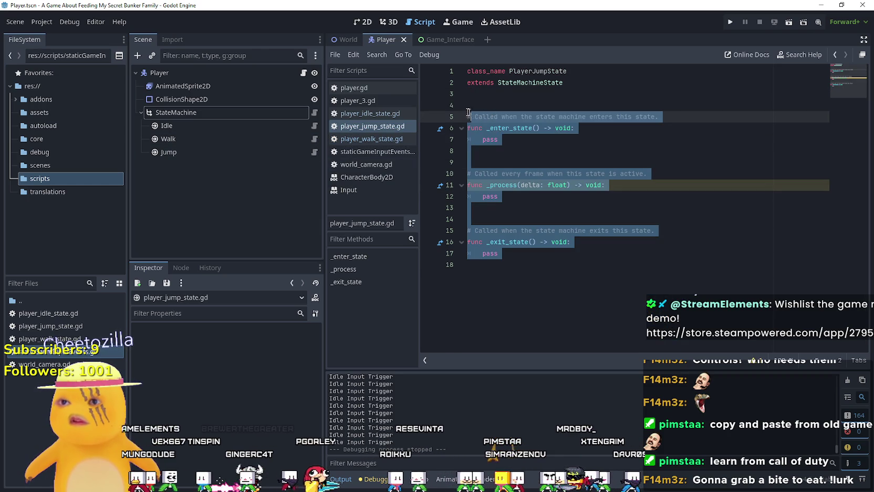
key(ctrl+v)
scroll(597, 184, up, 10)
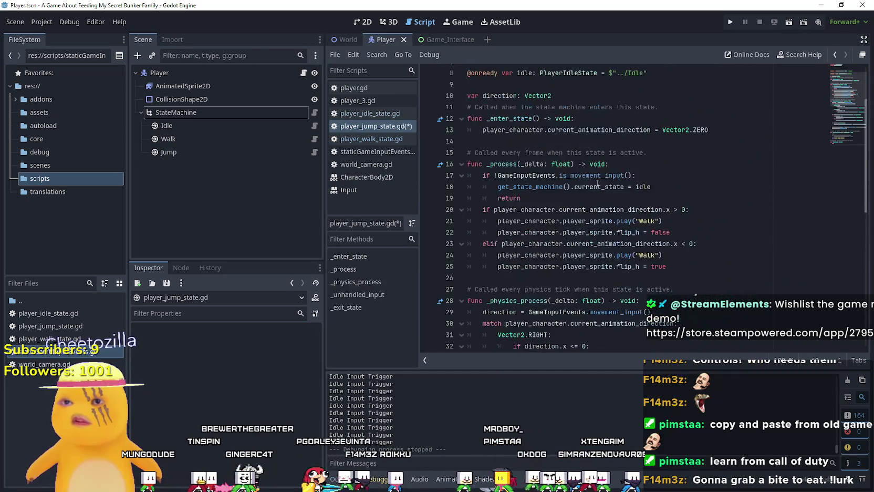
scroll(597, 183, up, 3)
click(524, 151)
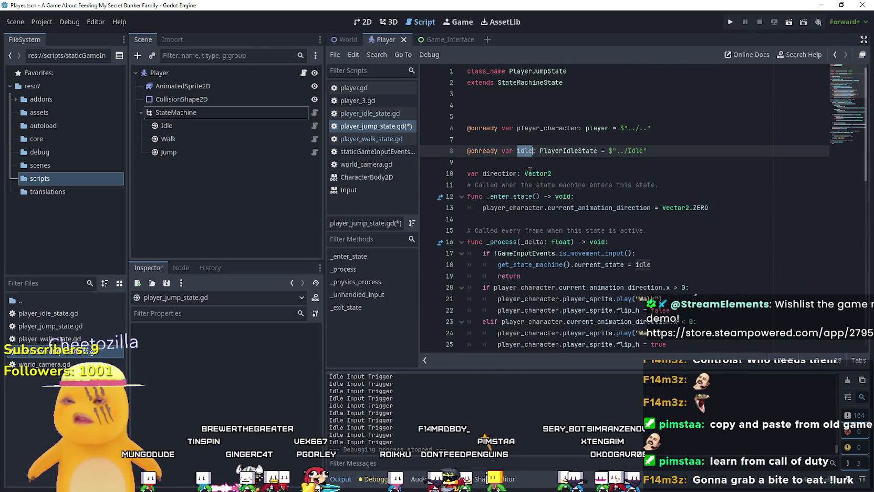
click(499, 117)
key(BackSpace)
key(BackSpace)
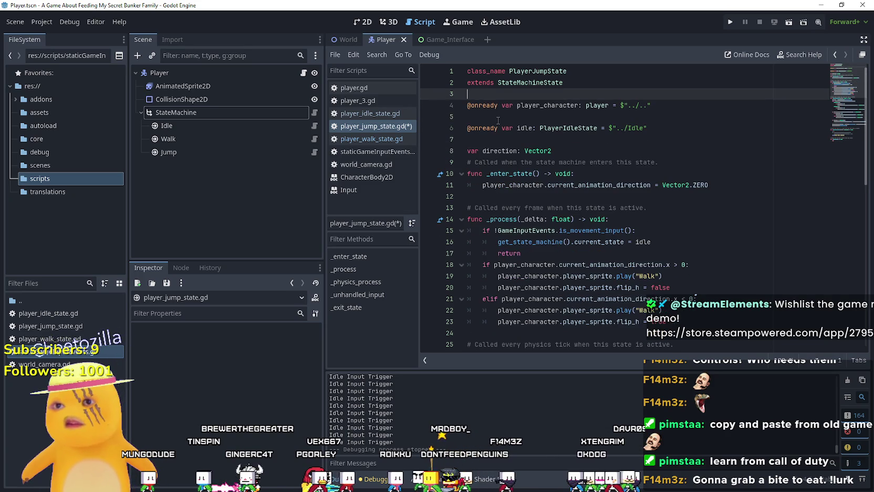
click(499, 118)
click(700, 166)
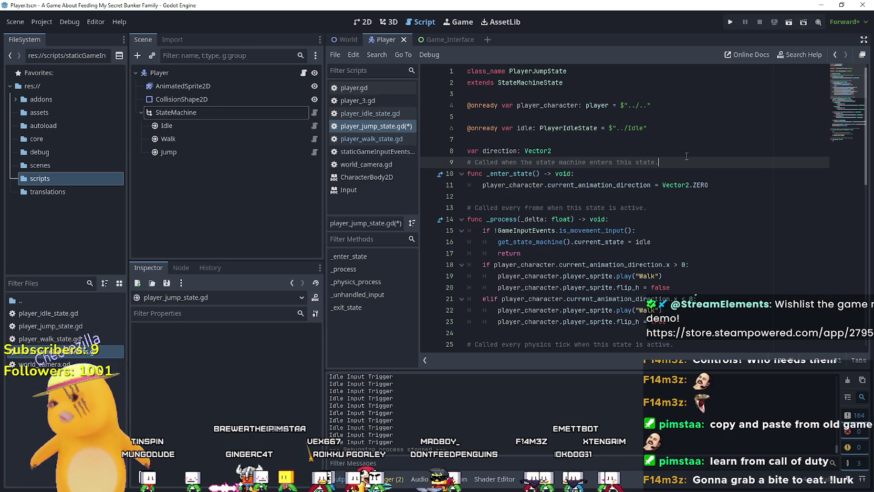
scroll(668, 136, down, 3)
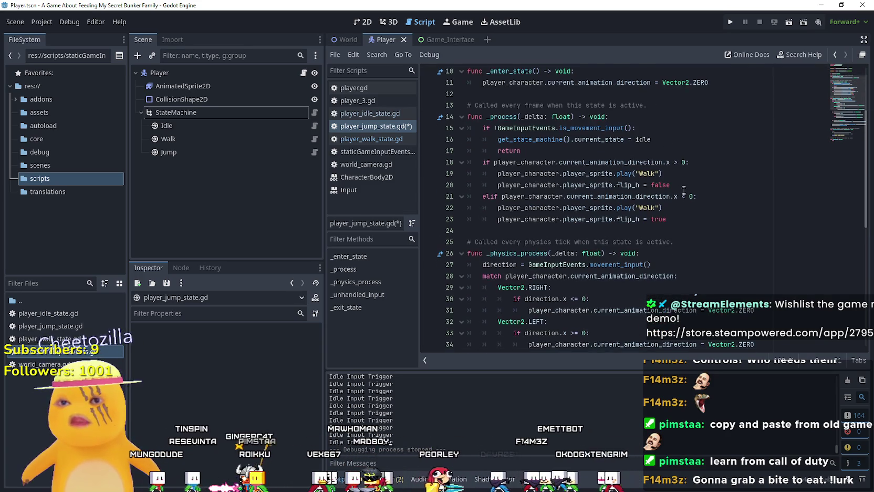
scroll(682, 195, up, 3)
click(643, 220)
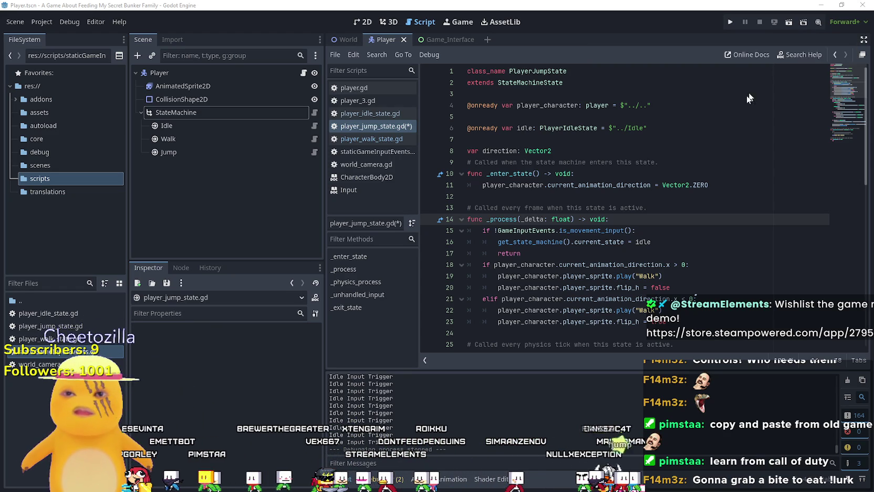
- Delete the whole _process function and its leftover empty line from the jump-state script
scroll(623, 276, down, 5)
scroll(622, 277, up, 3)
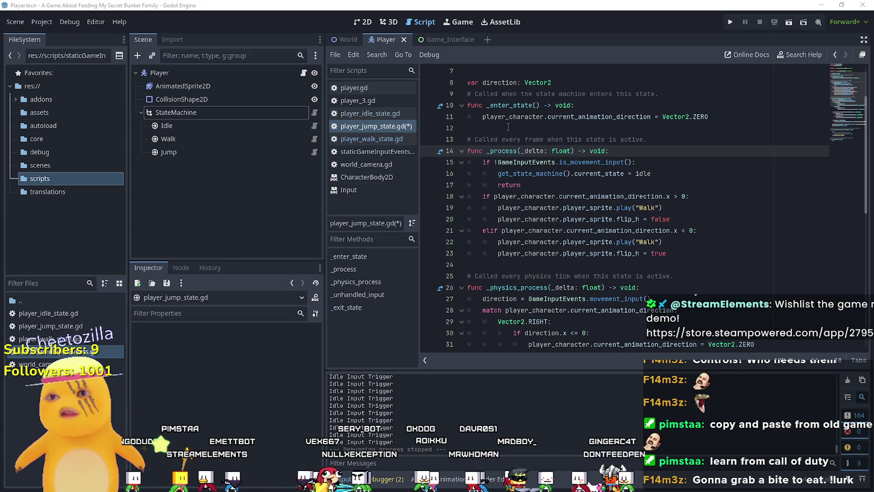
scroll(584, 145, up, 2)
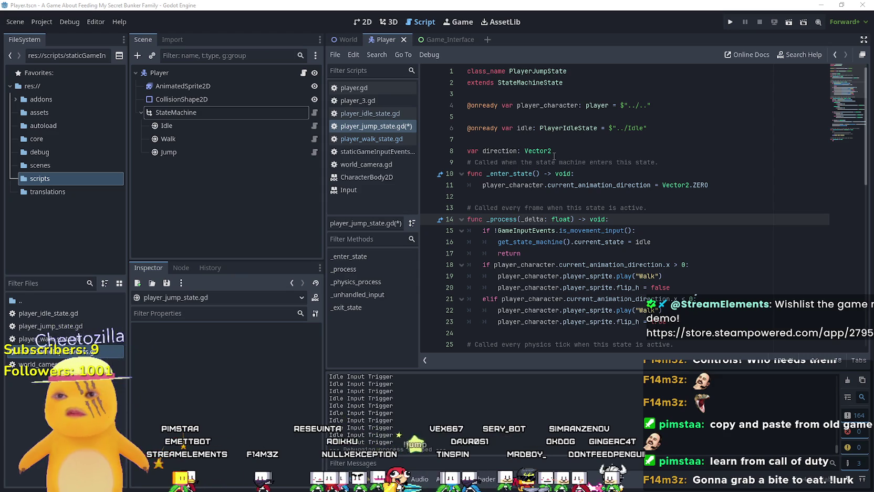
scroll(554, 156, down, 10)
scroll(578, 253, up, 8)
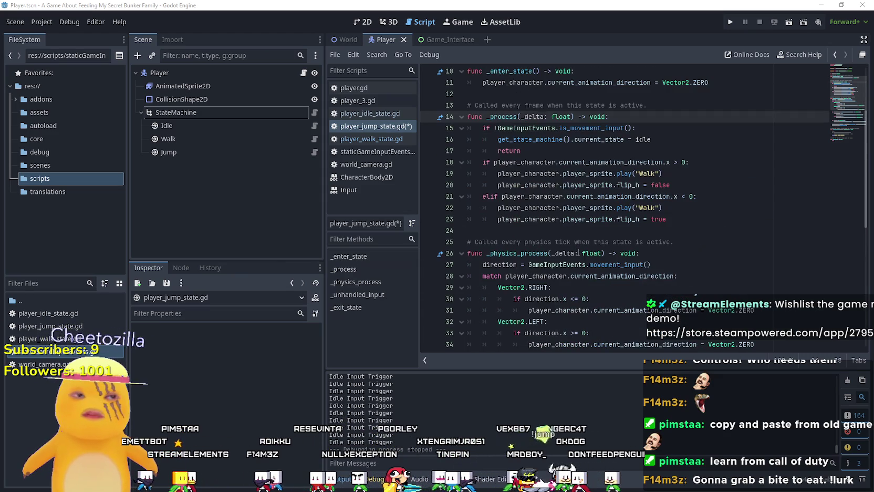
scroll(567, 226, down, 5)
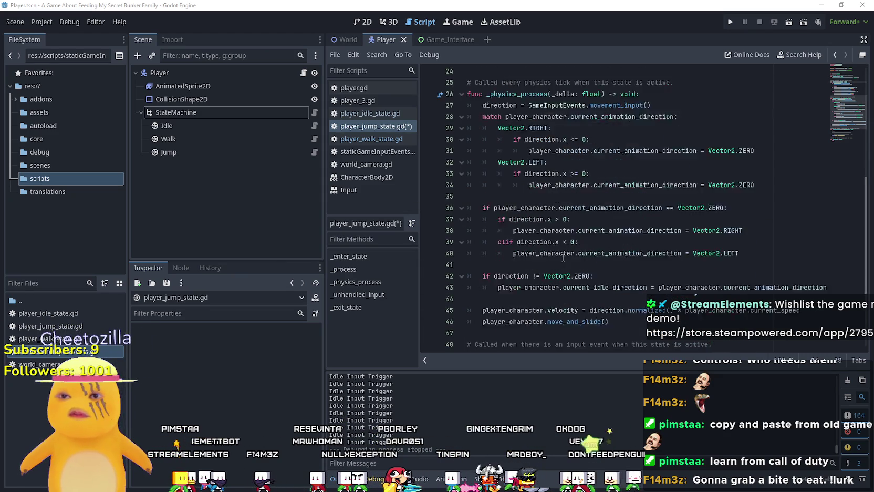
scroll(573, 226, up, 5)
mouse_move(680, 222)
mouse_down()
mouse_move(532, 117)
mouse_move(504, 131)
mouse_move(480, 129)
mouse_move(462, 79)
mouse_move(451, 158)
mouse_up()
key(Delete)
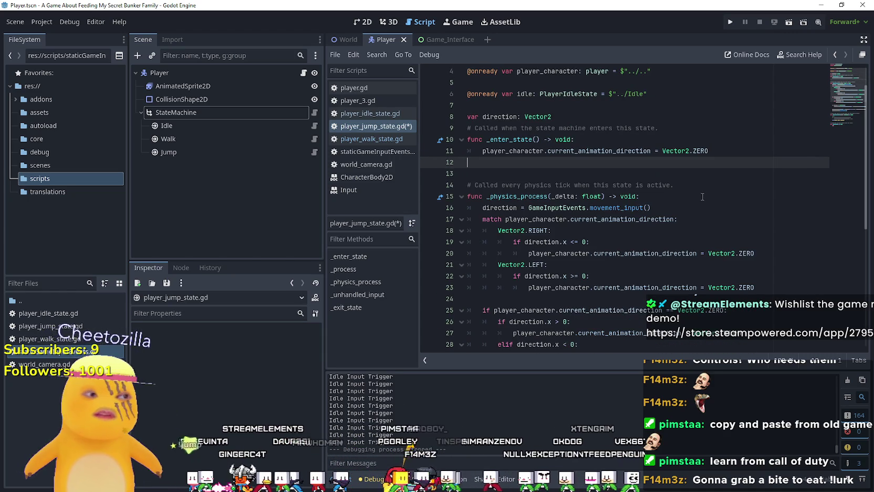
key(BackSpace)
- Add super._physics_process(_delta) as the first line of _physics_process
scroll(702, 197, down, 3)
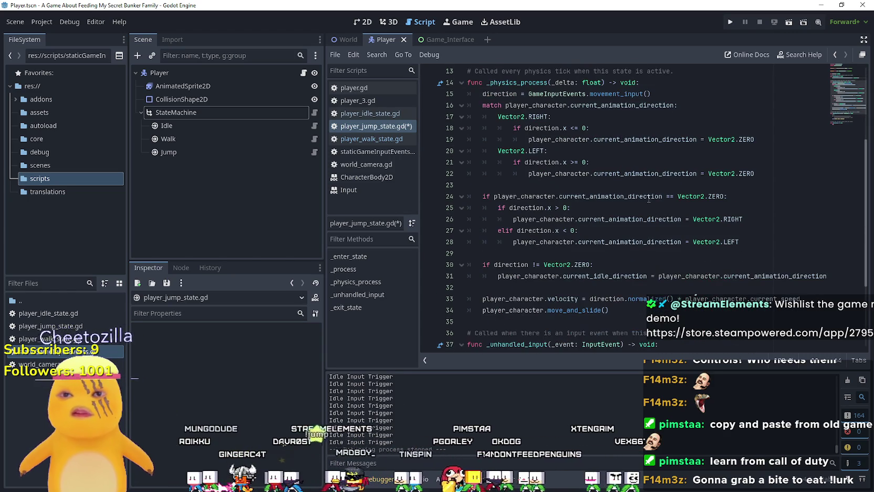
mouse_move(623, 246)
scroll(633, 227, up, 2)
click(718, 152)
key(Return)
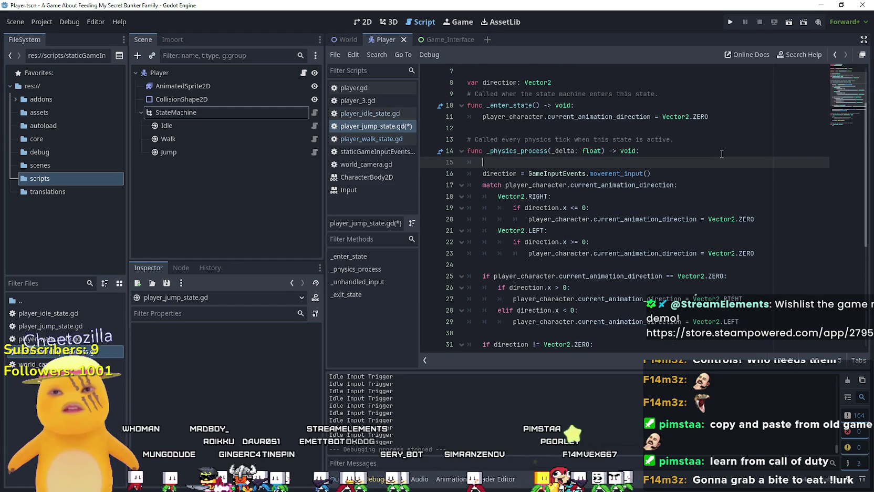
text(super.p)
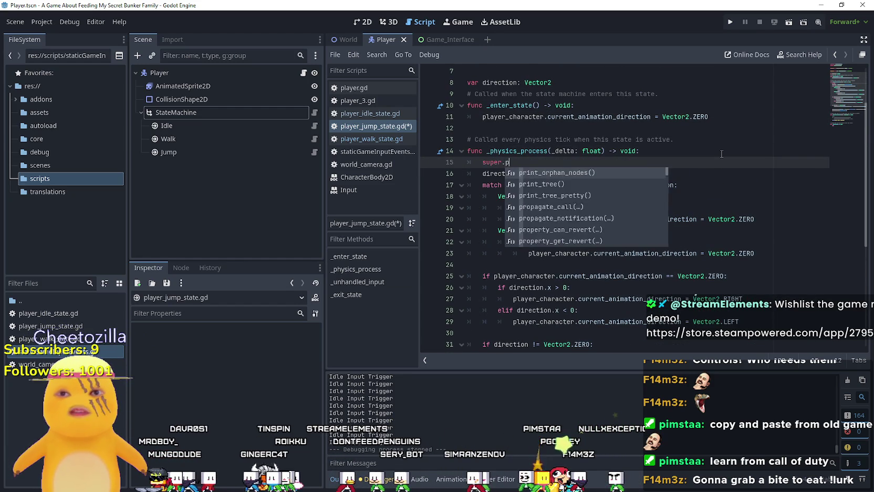
key(BackSpace)
text(_ph)
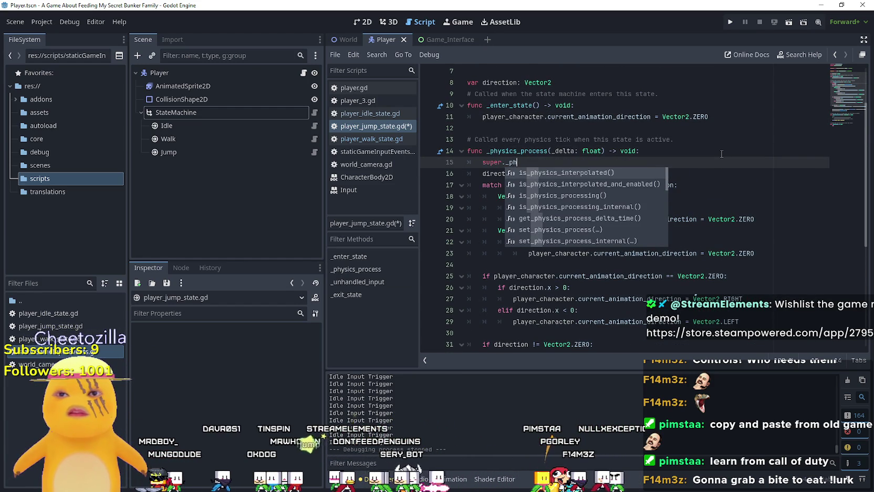
text(ysics)
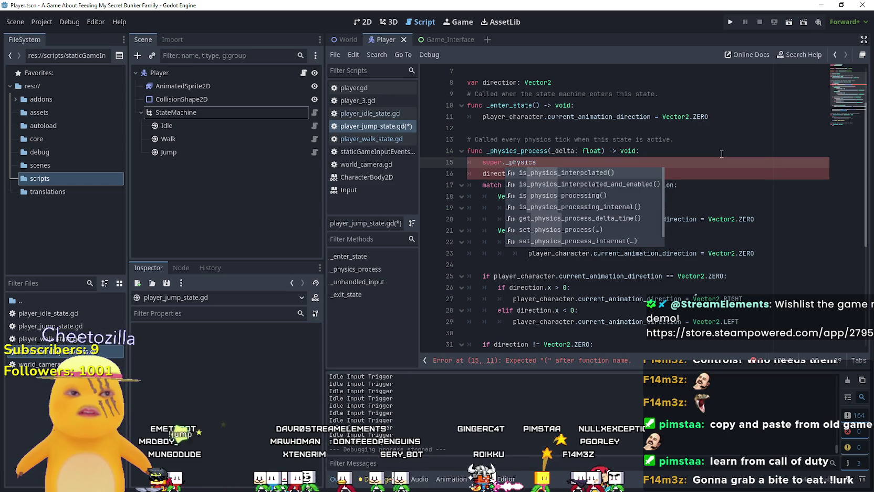
text(_proce)
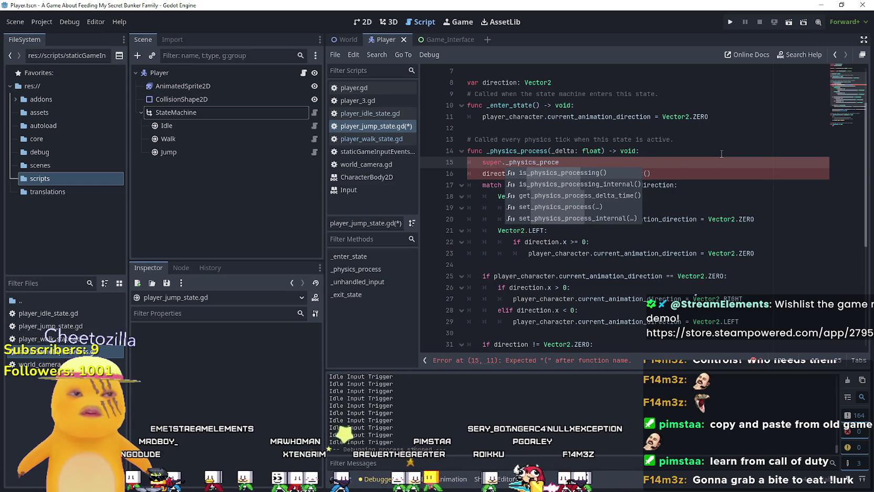
text(ss()
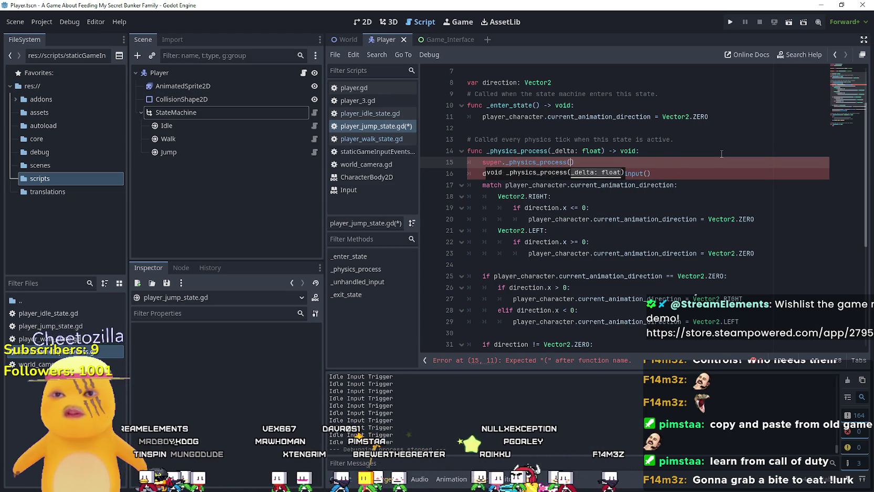
text(delta)
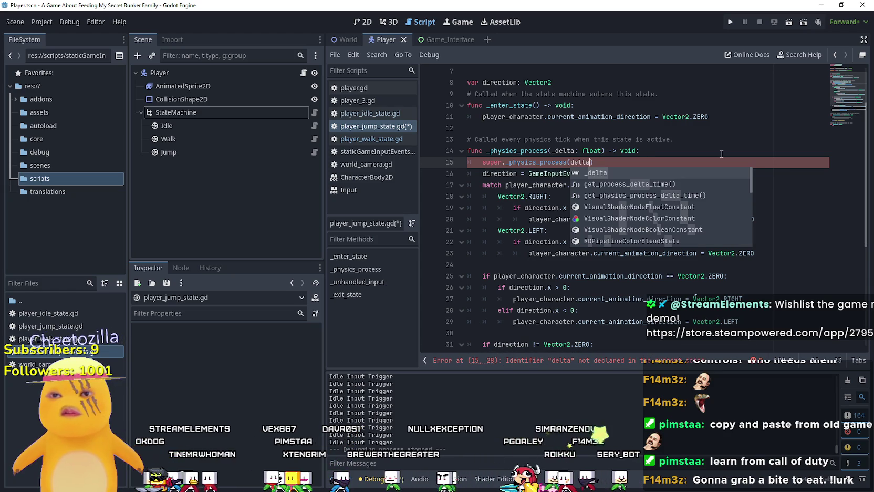
key(Return)
click(639, 153)
click(639, 163)
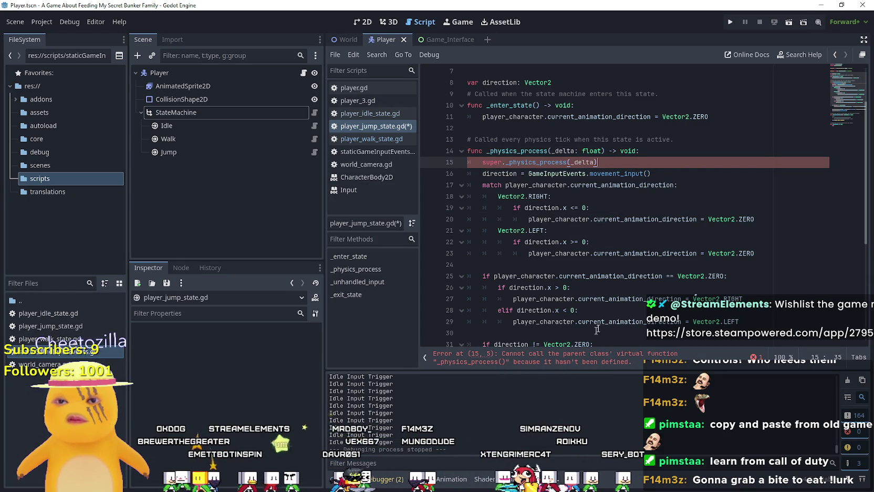
drag(597, 162, 459, 167)
- Remove the super call and the old movement code from _physics_process
key(BackSpace)
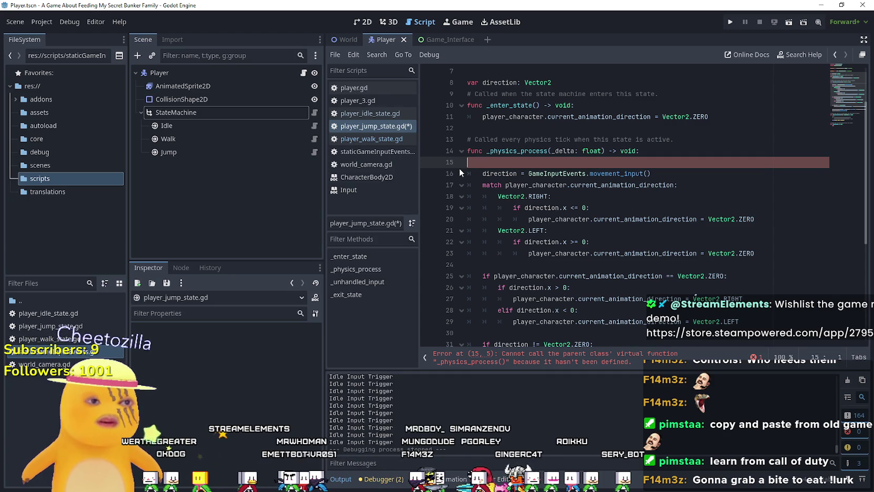
scroll(536, 219, down, 4)
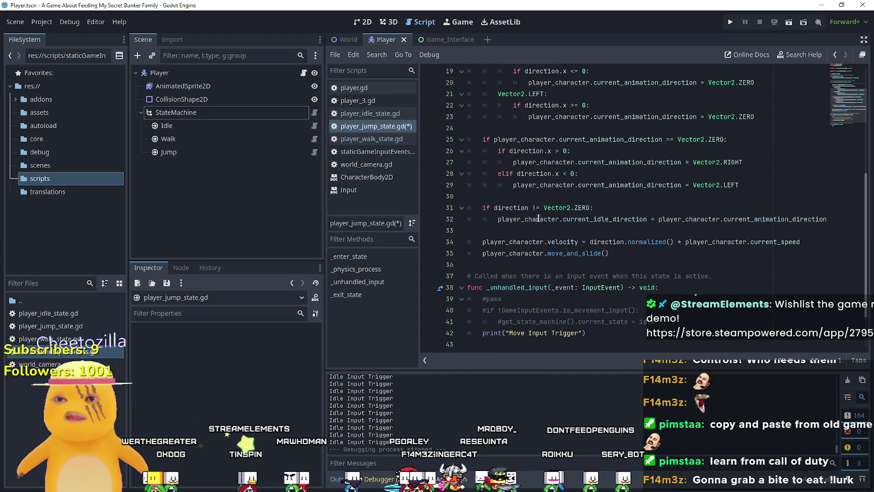
scroll(588, 257, up, 1)
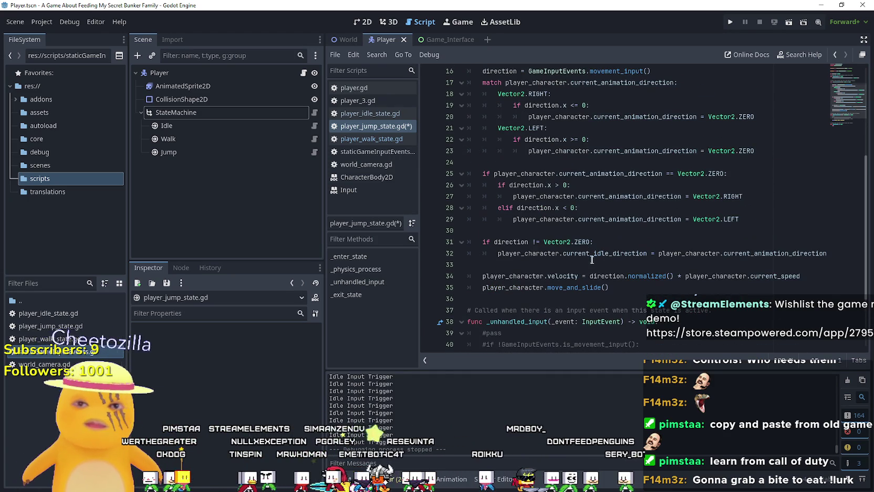
mouse_move(612, 287)
mouse_down()
mouse_move(486, 185)
mouse_move(502, 199)
mouse_up()
key(Delete)
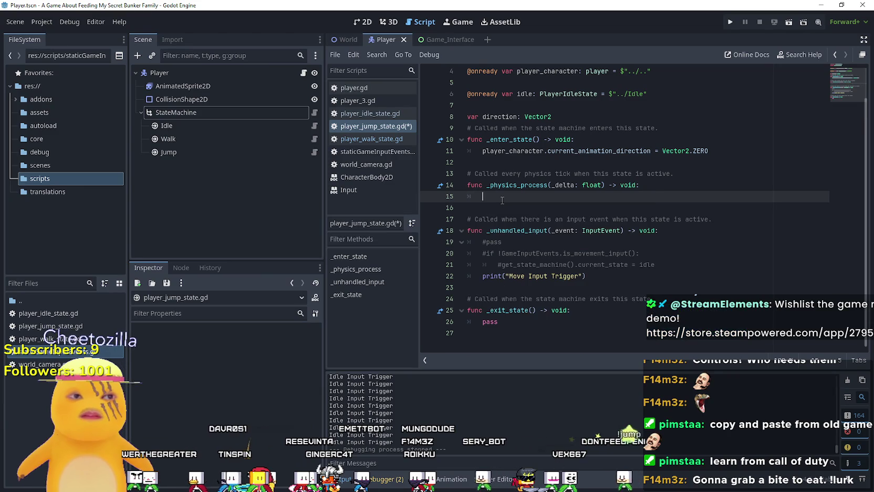
- Write an if-condition testing player_character.velocity.y and is_on_floor()
text(if ve)
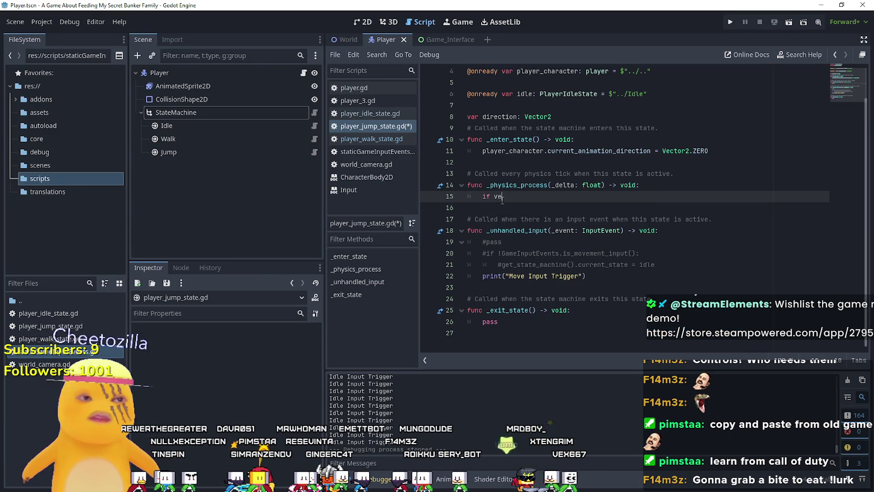
key(BackSpace)
key(BackSpace)
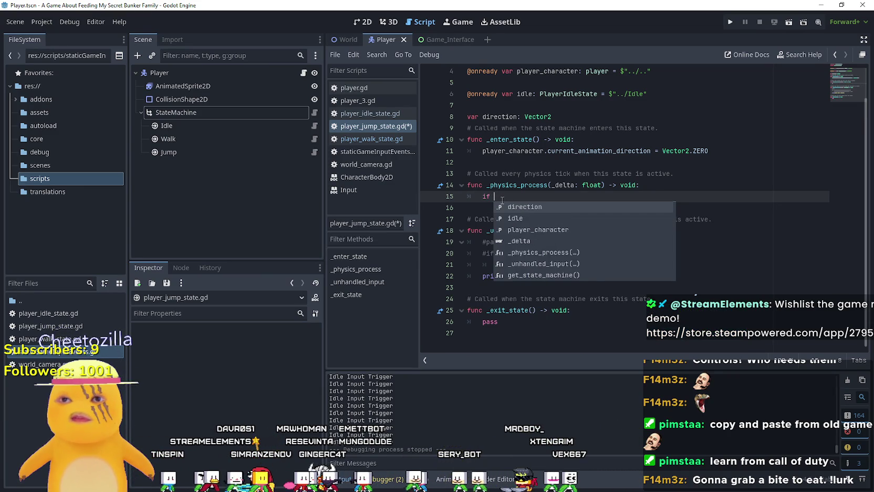
text(play)
key(Return)
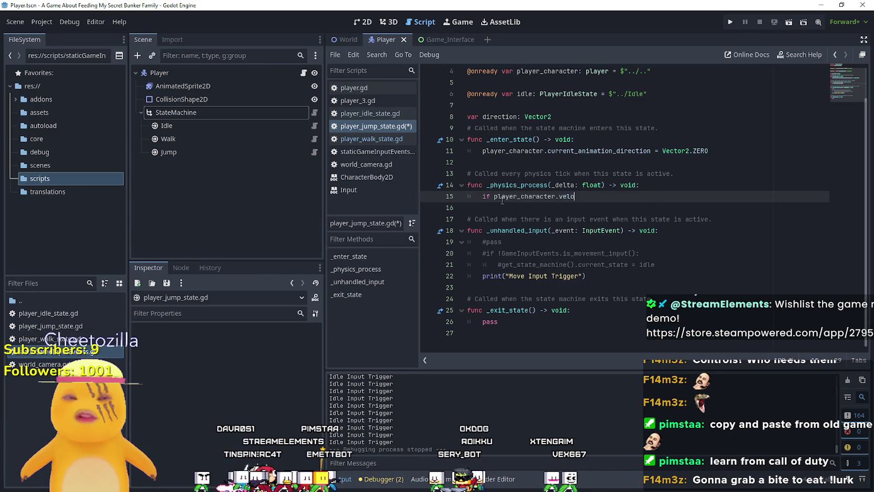
text(city)
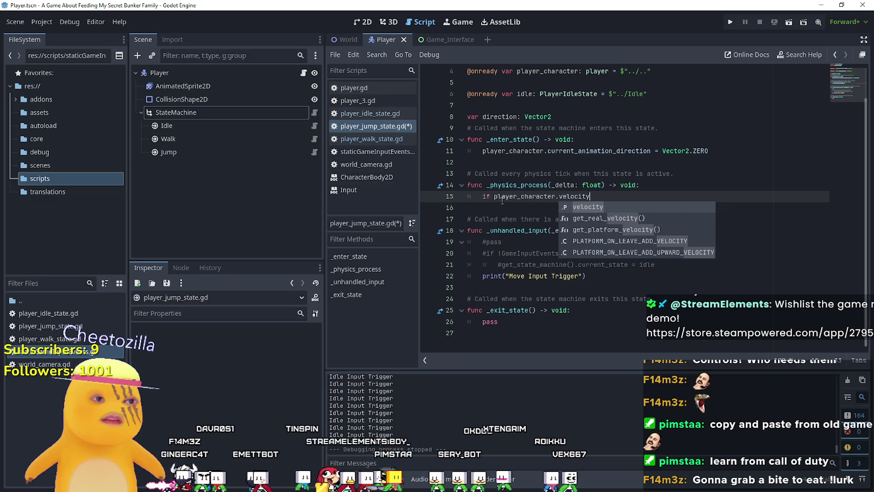
text(.y)
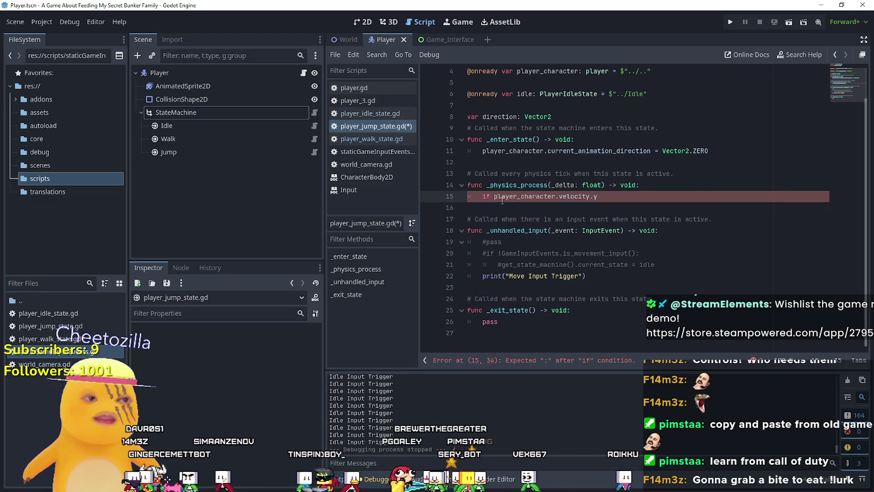
text( >)
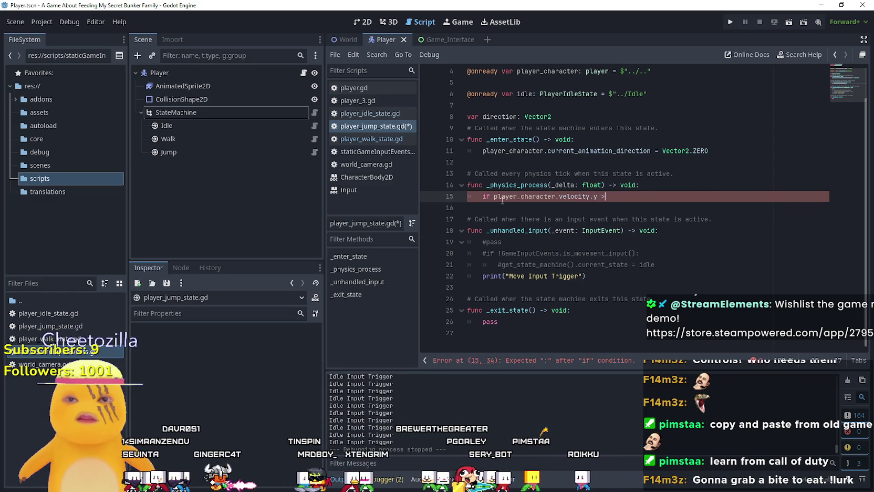
text( 0.0)
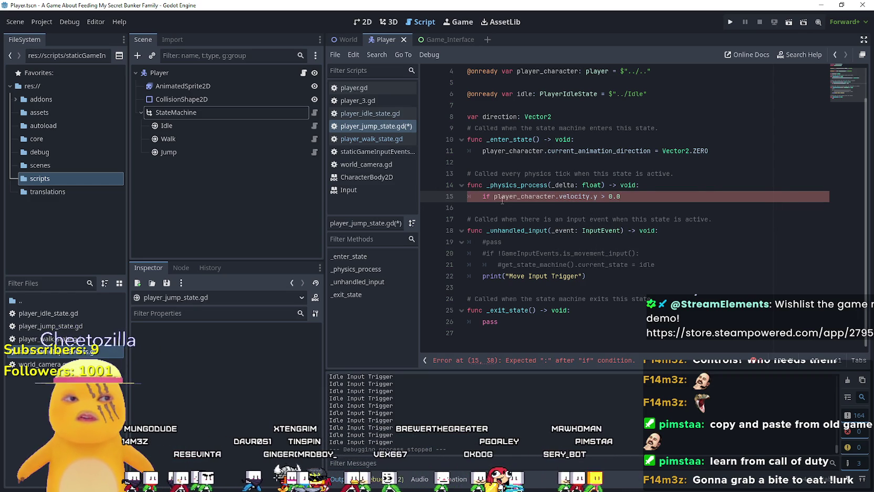
key(BackSpace)
key(BackSpace)
key(BackSpace)
text(= 0.0 and play)
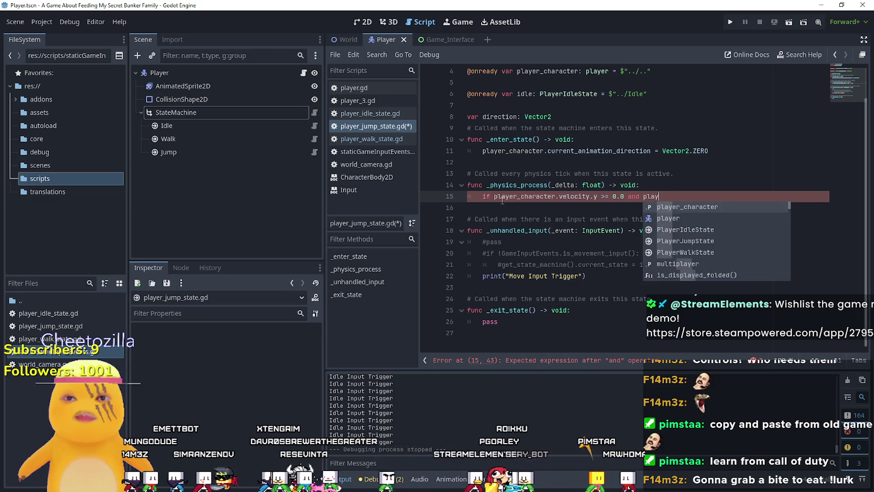
key(Return)
text(.is)
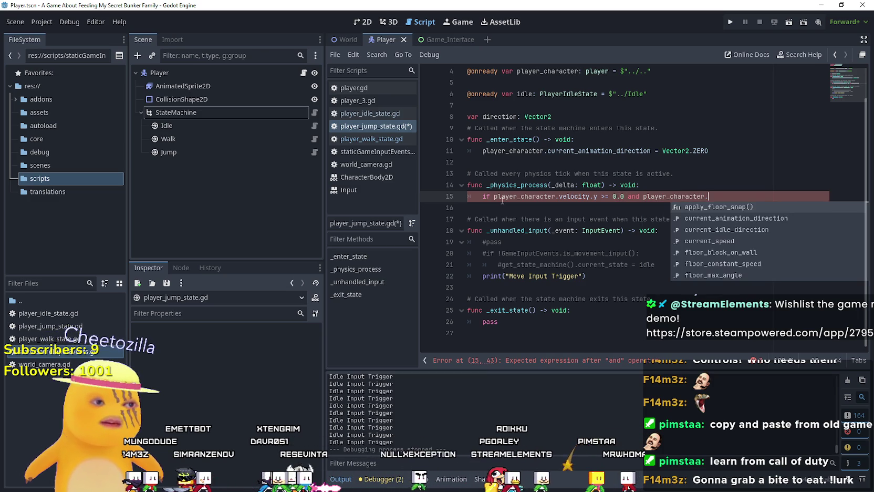
text(_onflo)
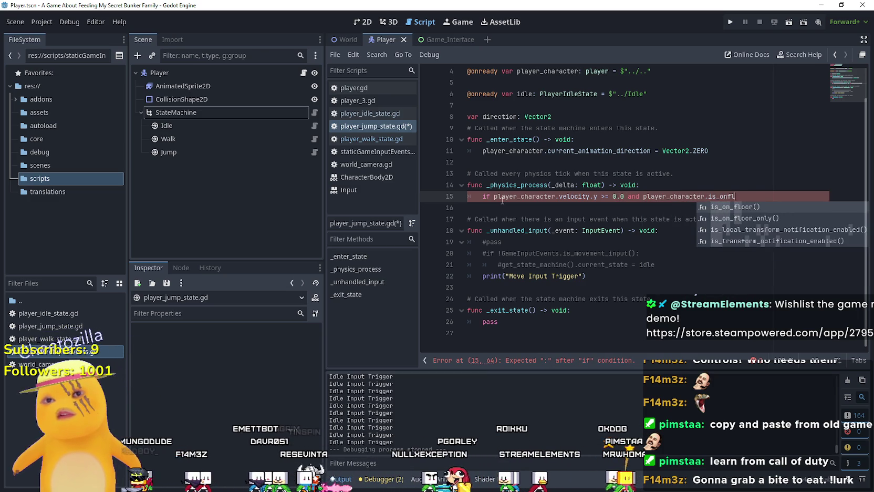
key(Return)
key(Return)
text(player.)
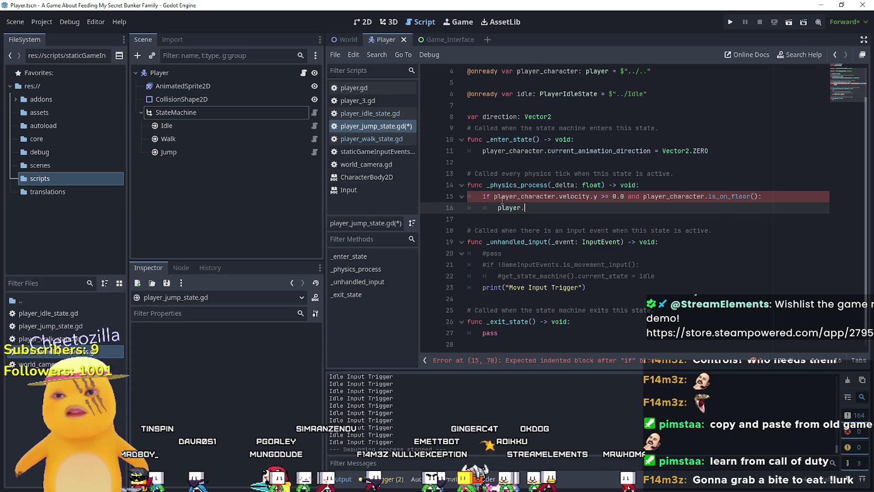
- Inside the if-block, set player_character.velocity.y = 0.0
key(BackSpace)
text(_)
key(Return)
text(.velo)
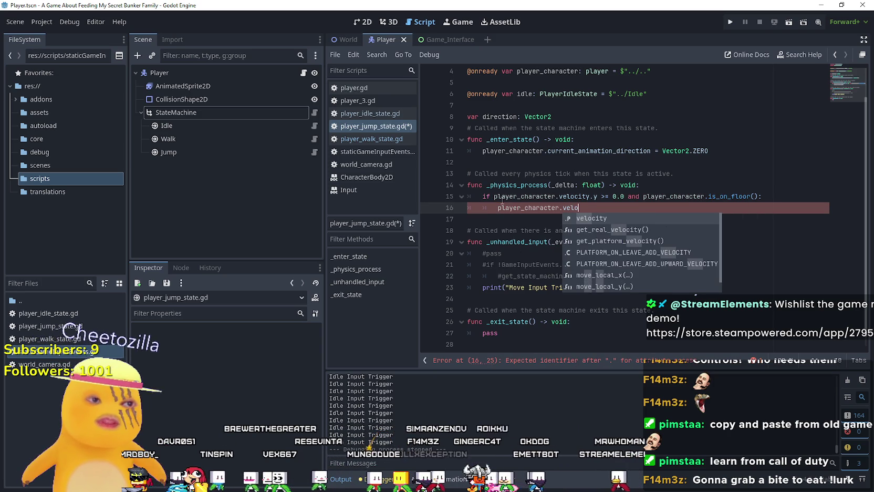
key(Return)
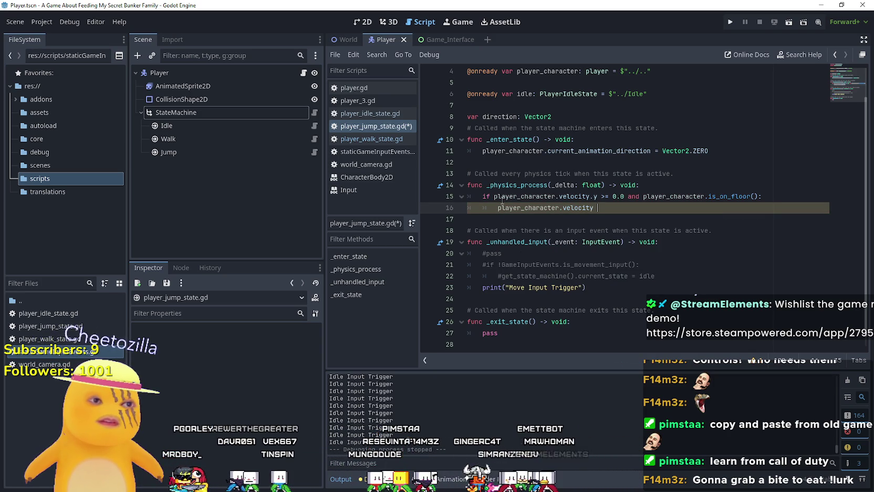
text(y = )
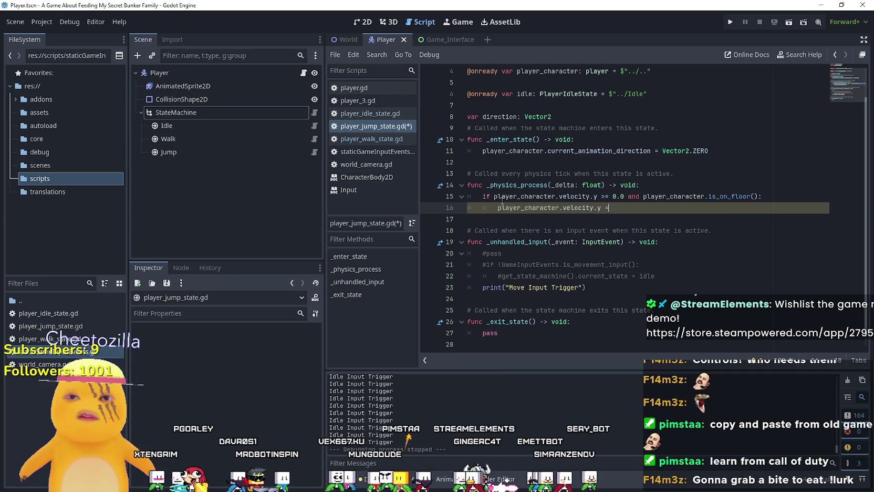
text(0.0)
key(Return)
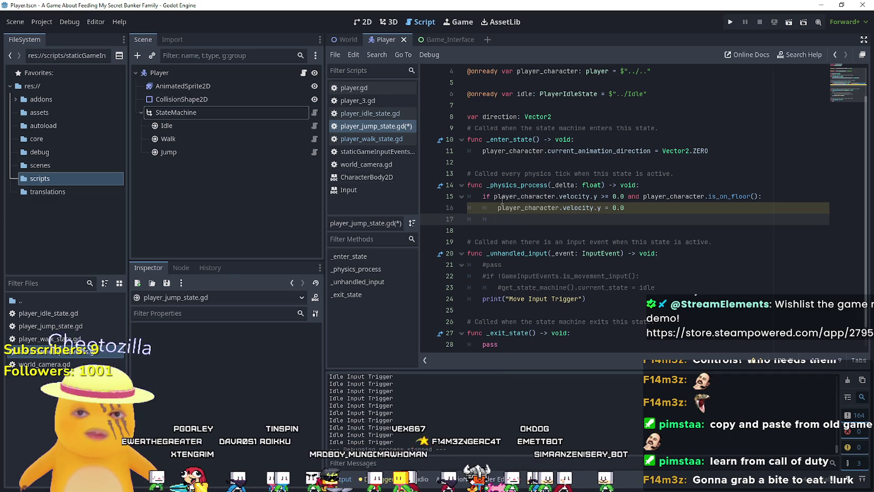
- Switch back to idle with get_state_machine().current_state = idle
text(get_st)
key(Return)
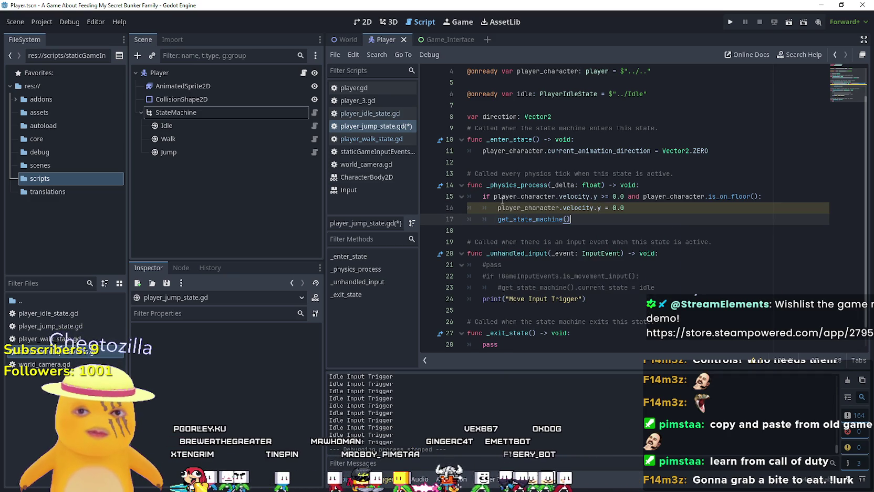
text(.cur)
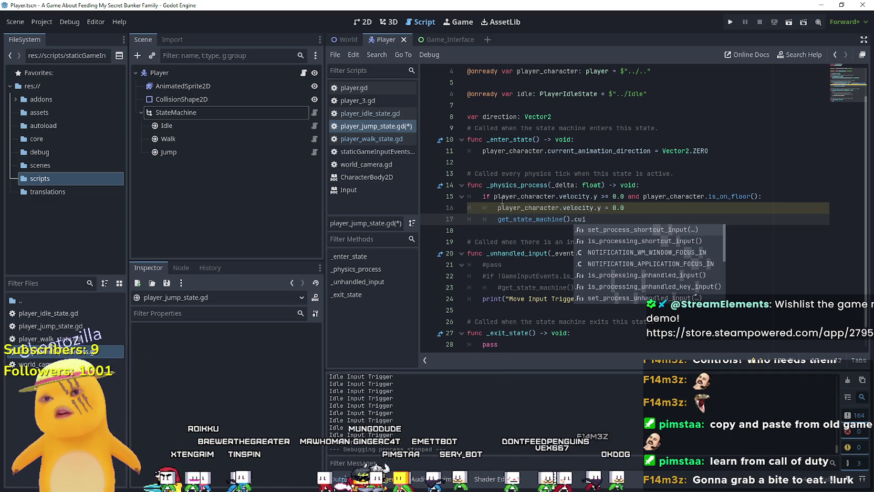
key(Return)
text(= )
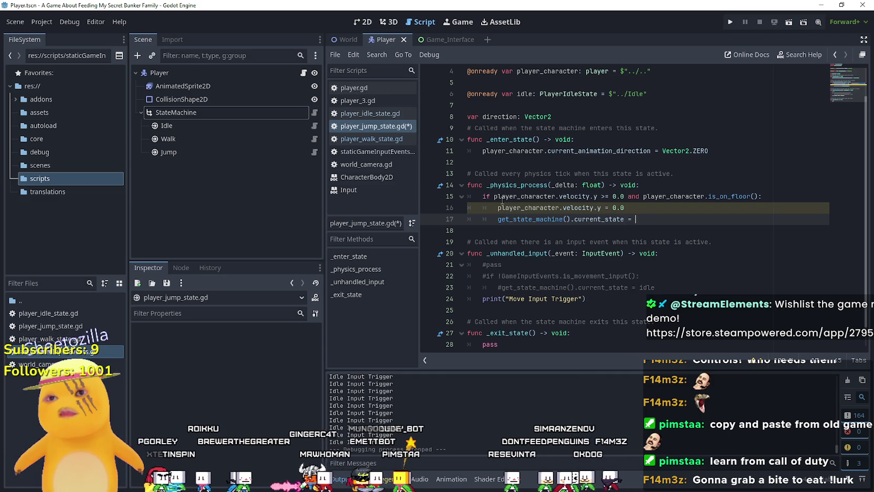
text(id)
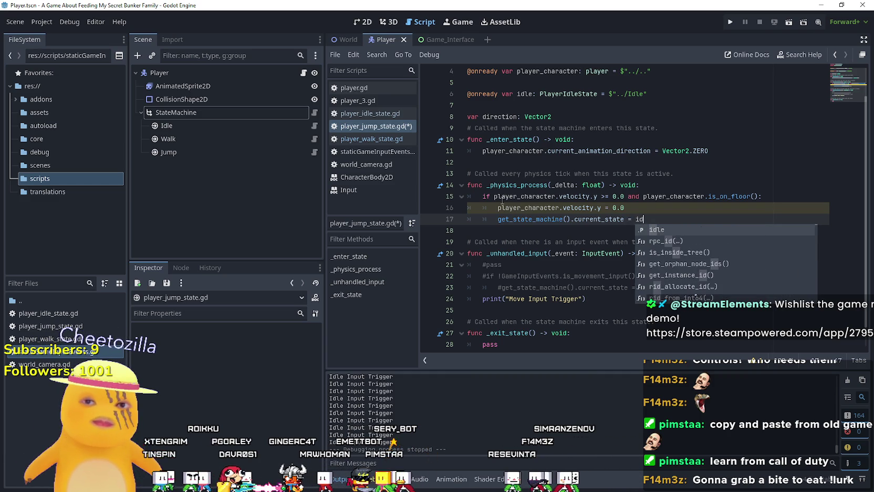
text(le)
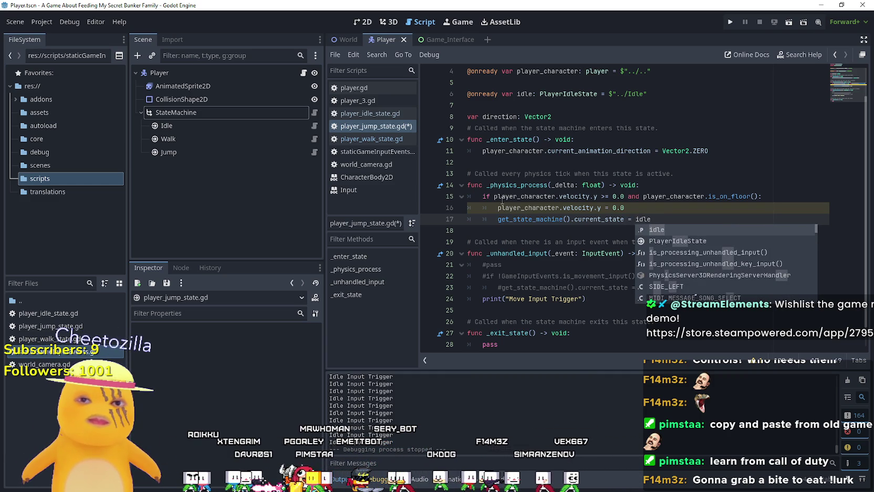
key(Escape)
key(BackSpace)
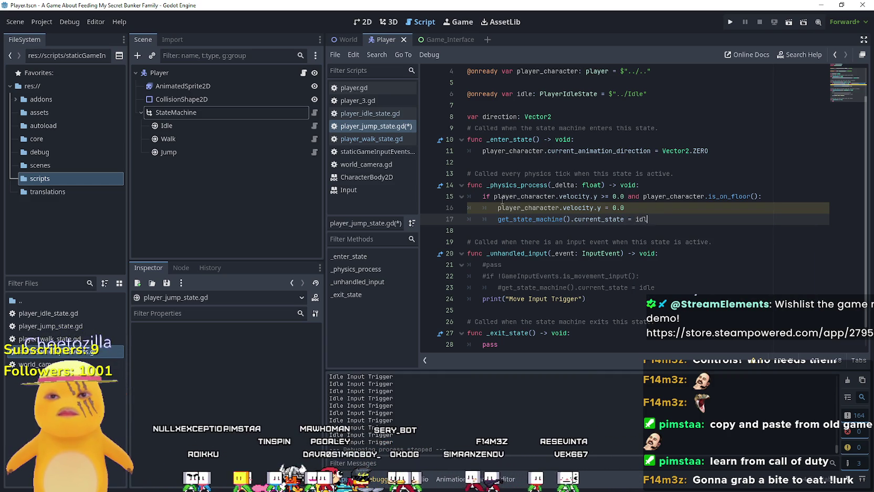
text(e)
click(525, 219)
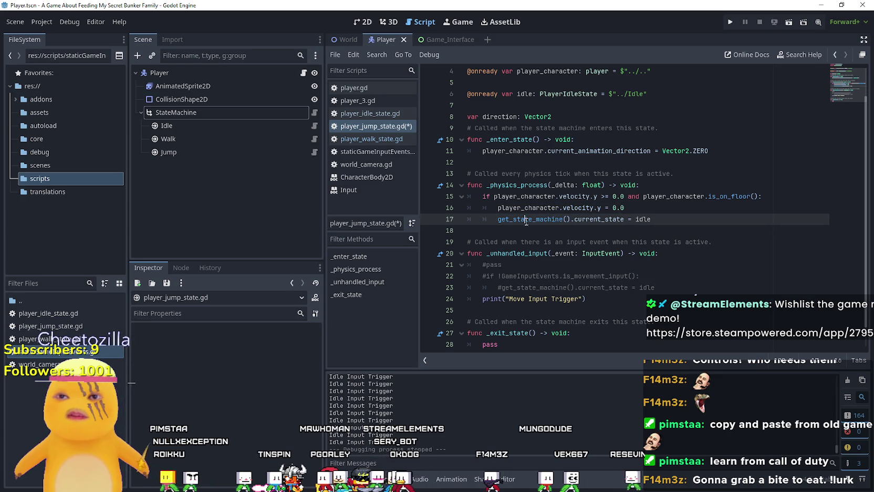
- Add an else branch to the jump state that adds gravity*delta to player_character.velocity.y
click(546, 229)
key(Tab)
text(else)
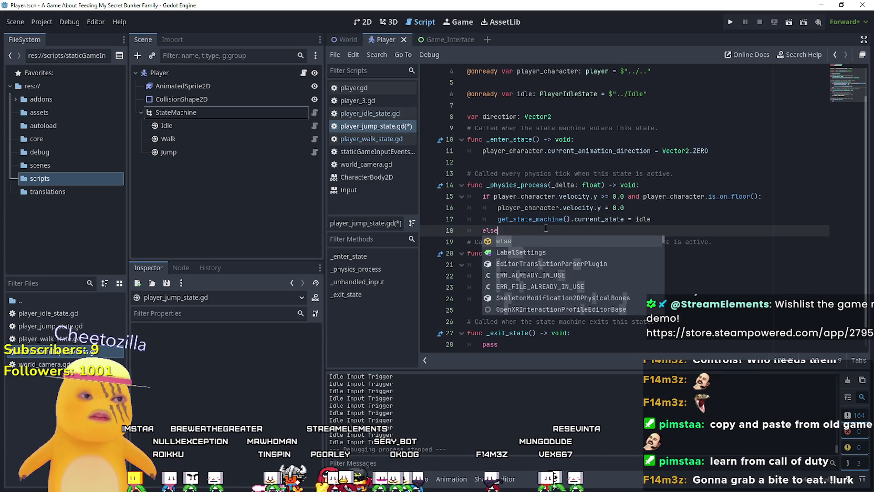
text(:)
key(Return)
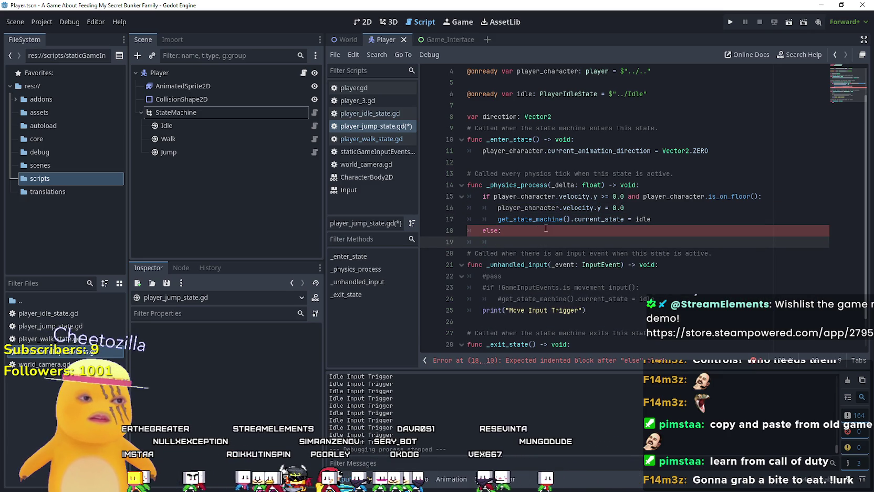
text(c)
key(BackSpace)
text(pla)
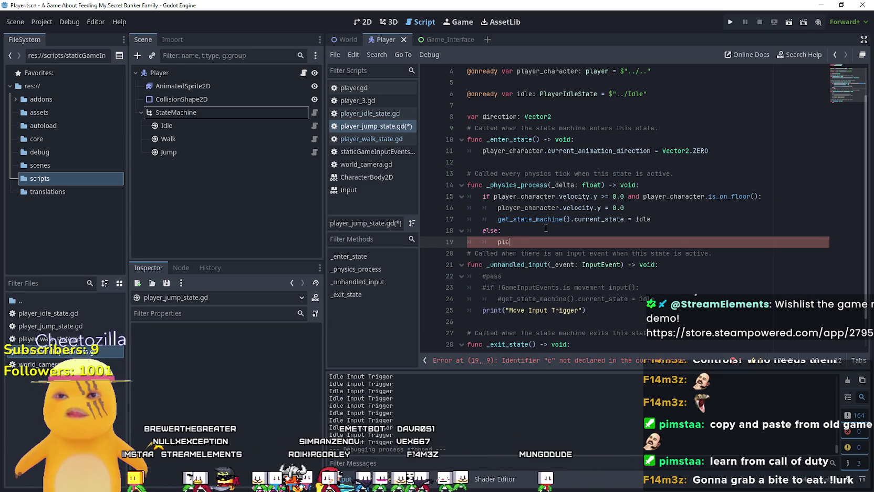
text(yer_character.ve)
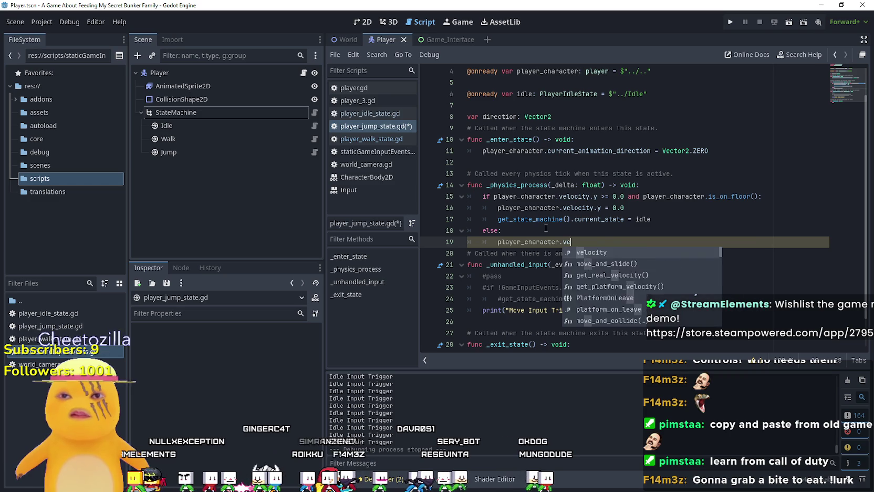
text(locity.y )
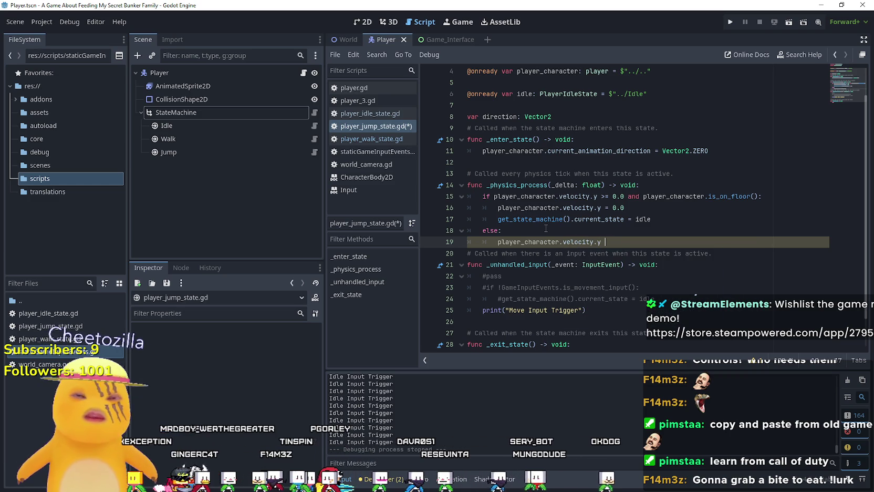
text(+= )
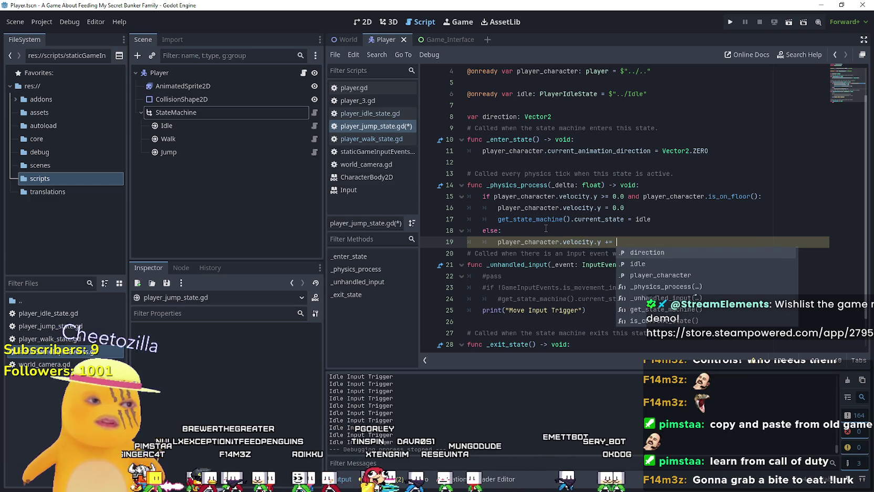
text(gravity)
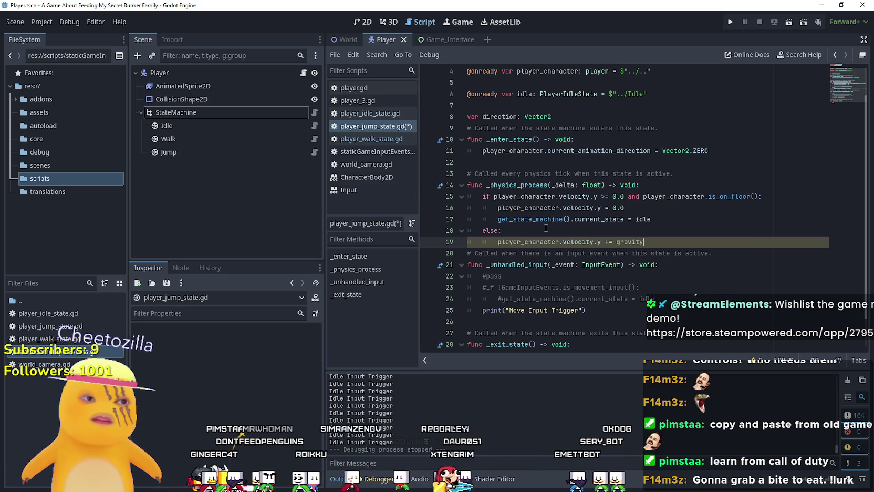
text(*delta)
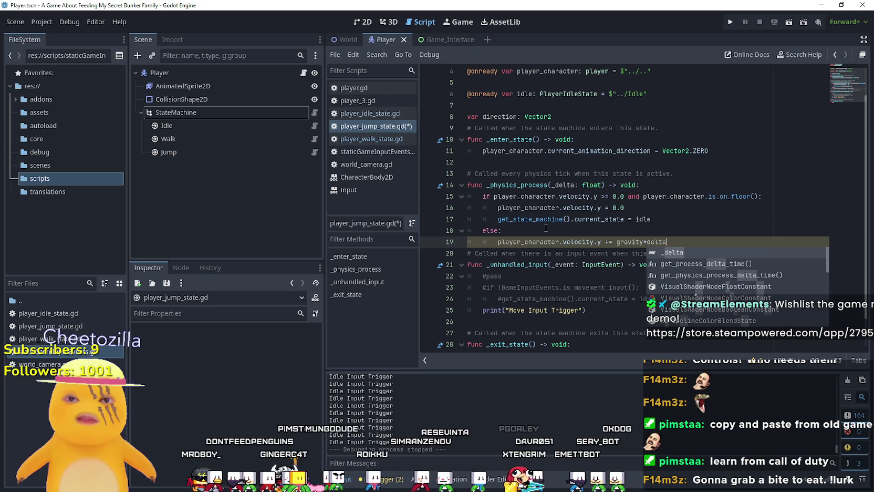
- Fix the spacing in the gravity expression and rename delta to _delta to match the parameter
click(599, 216)
click(641, 241)
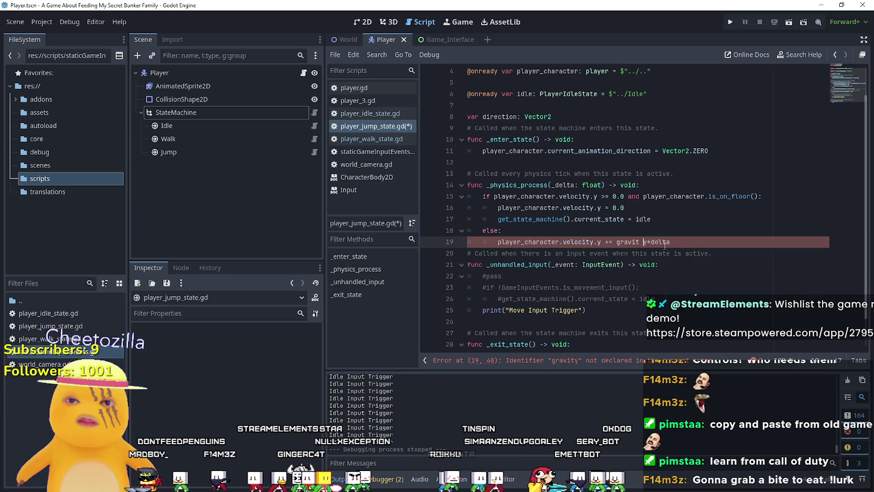
key(BackSpace)
key(Right)
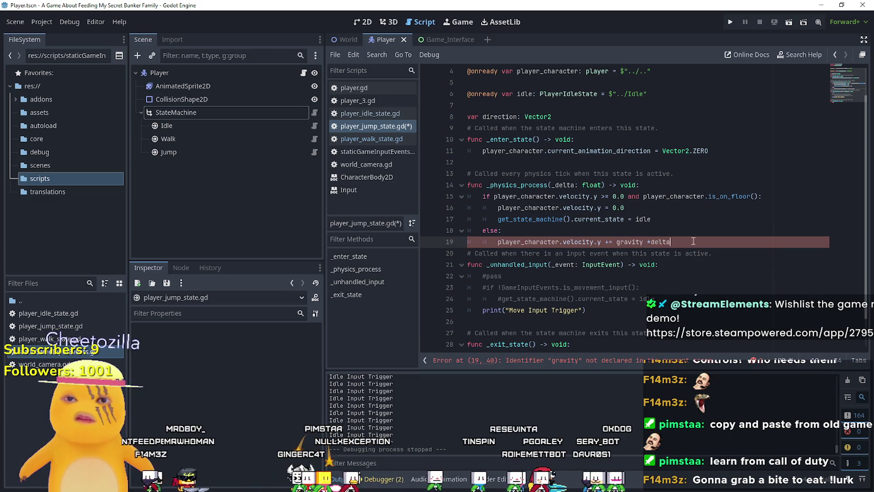
double_click(573, 185)
click(671, 237)
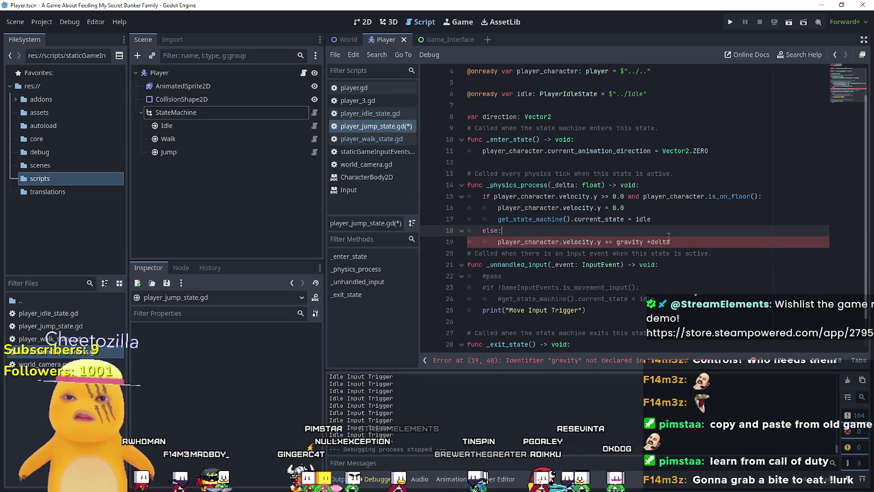
click(652, 242)
text(_)
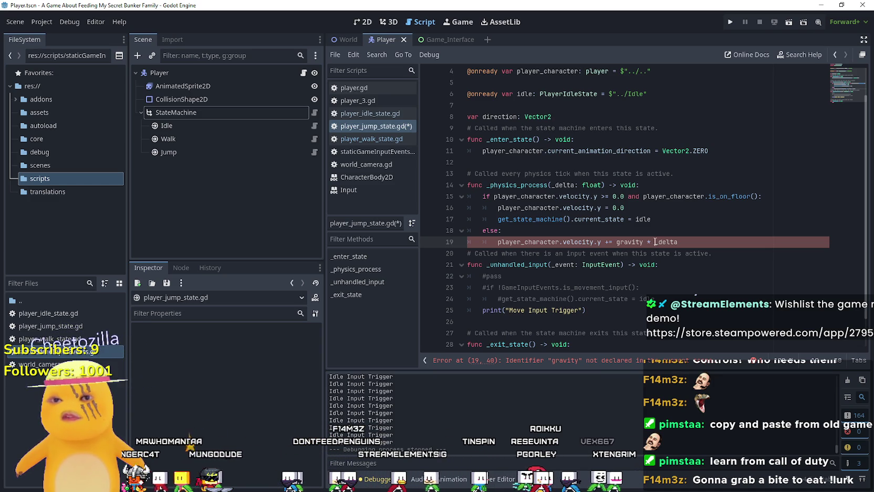
double_click(624, 241)
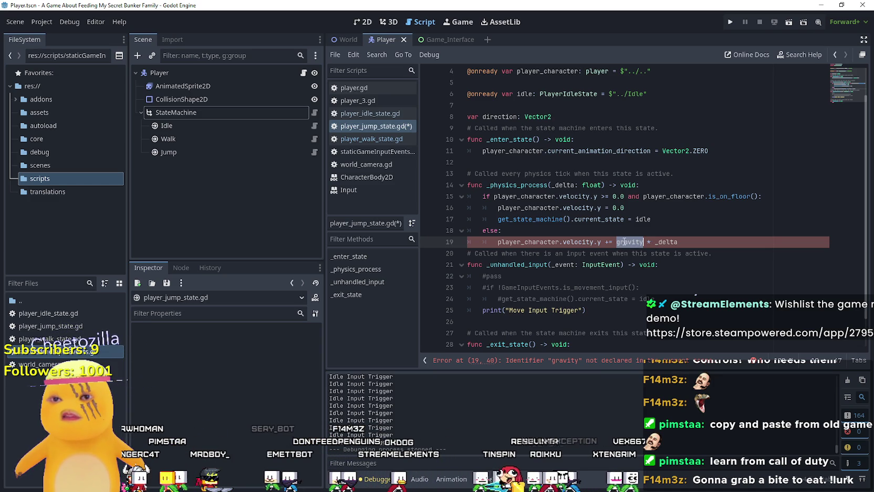
click(304, 73)
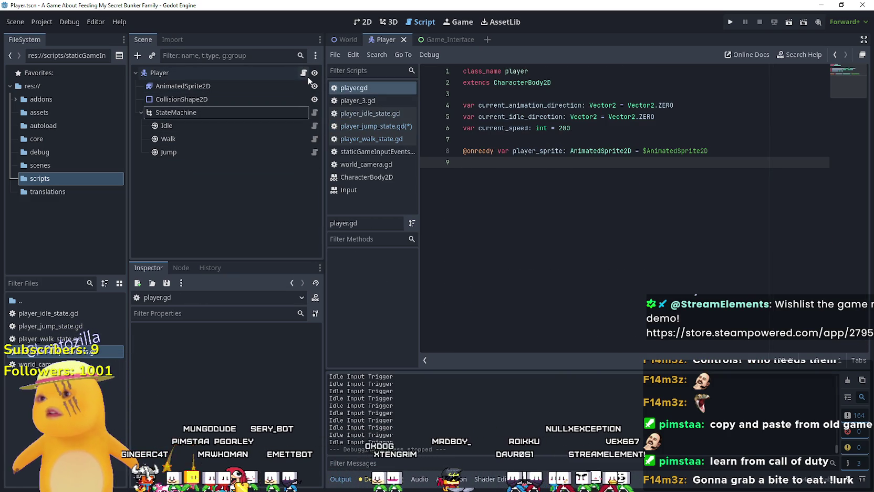
- Declare current_gravity: float = 800.0 below the speed variable in player.gd and save
click(538, 129)
click(557, 138)
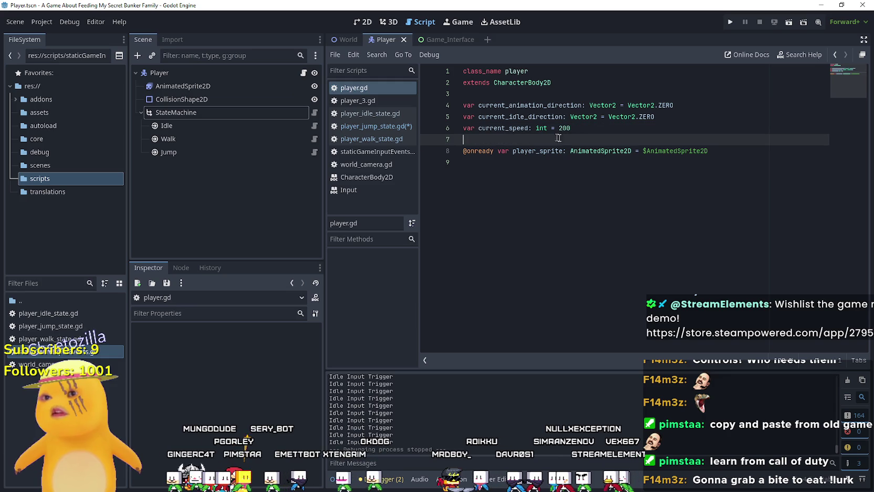
click(600, 130)
key(Return)
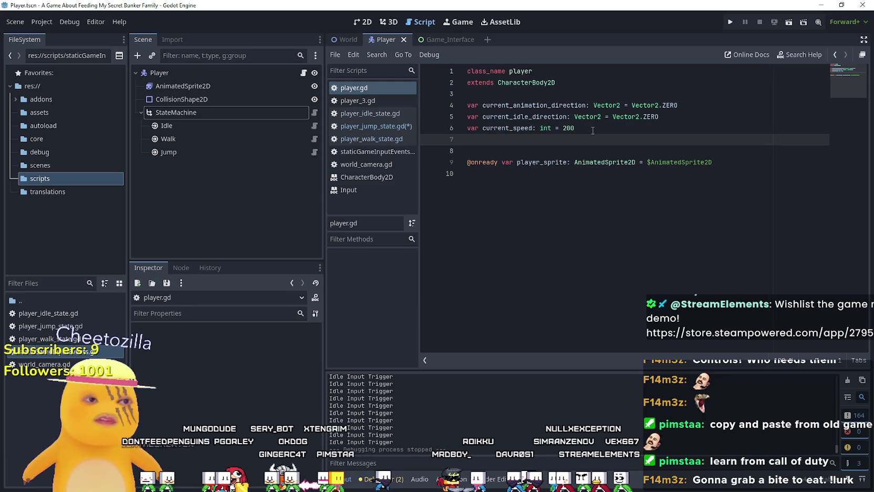
text(var cu)
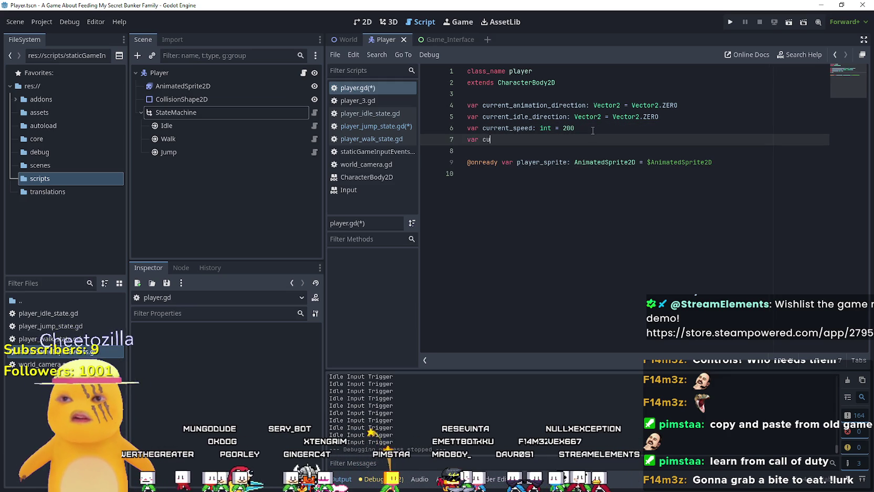
text(rrent_gravity)
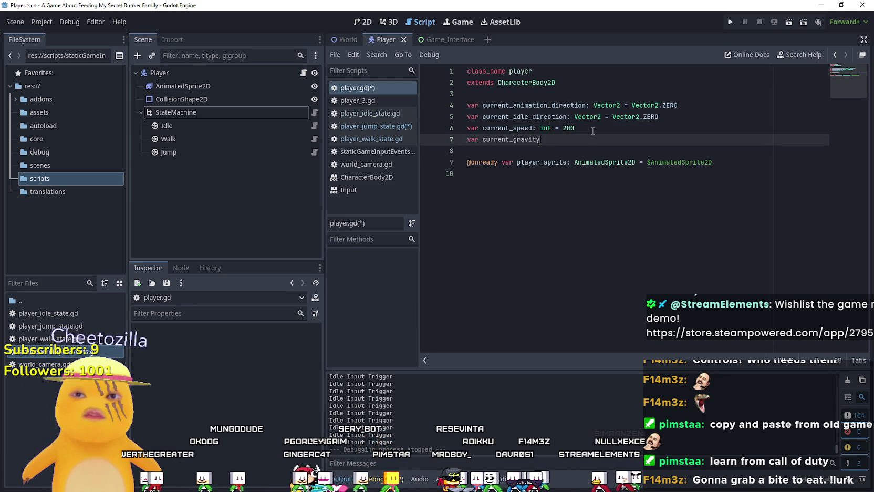
text(: float )
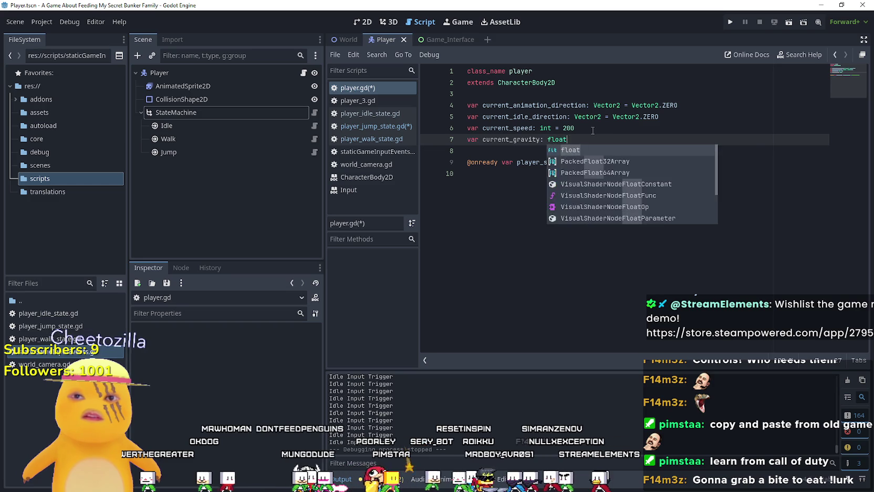
text(=)
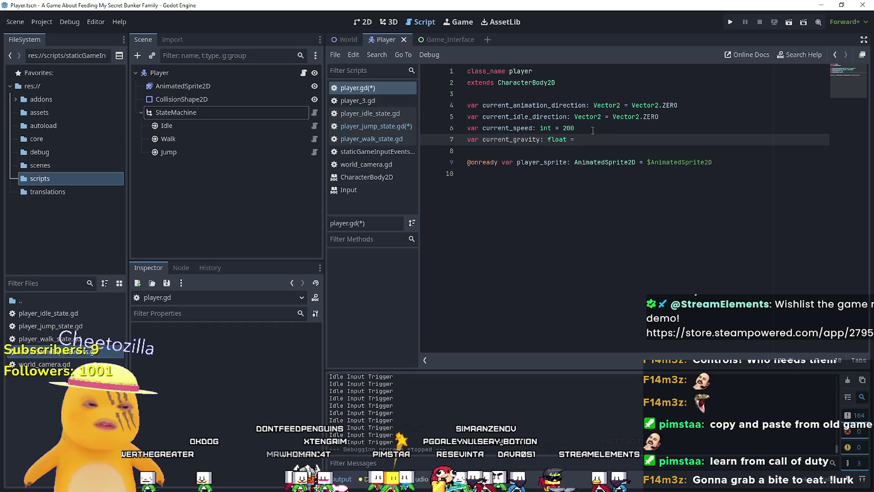
text( 0800.0)
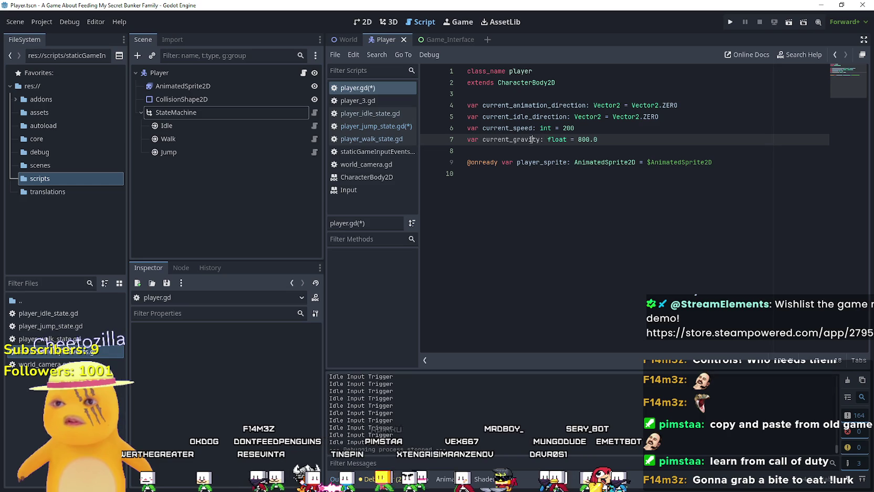
click(518, 151)
key(ctrl+s)
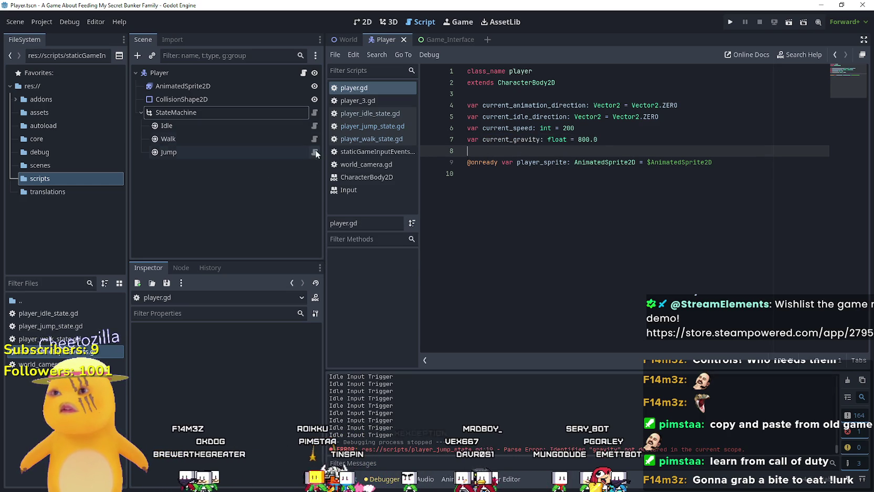
- Replace gravity with player_character.current_gravity in the jump state script and save it
click(314, 152)
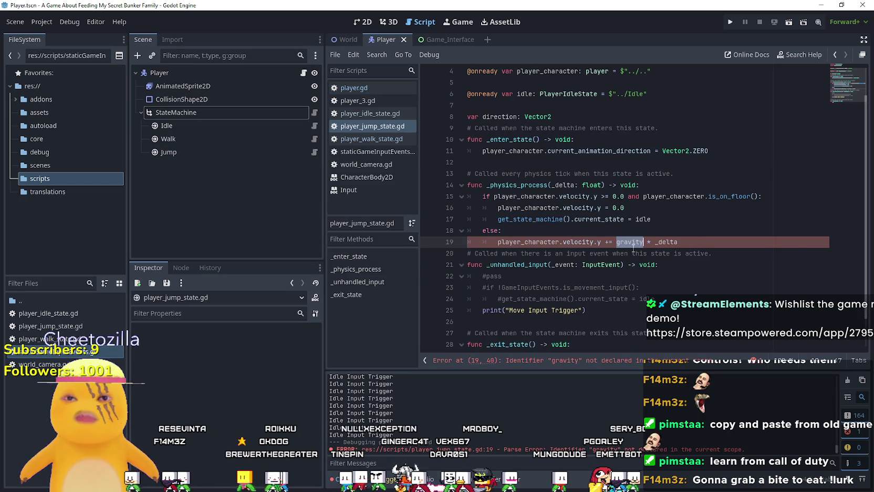
text(player_character.current_gravity)
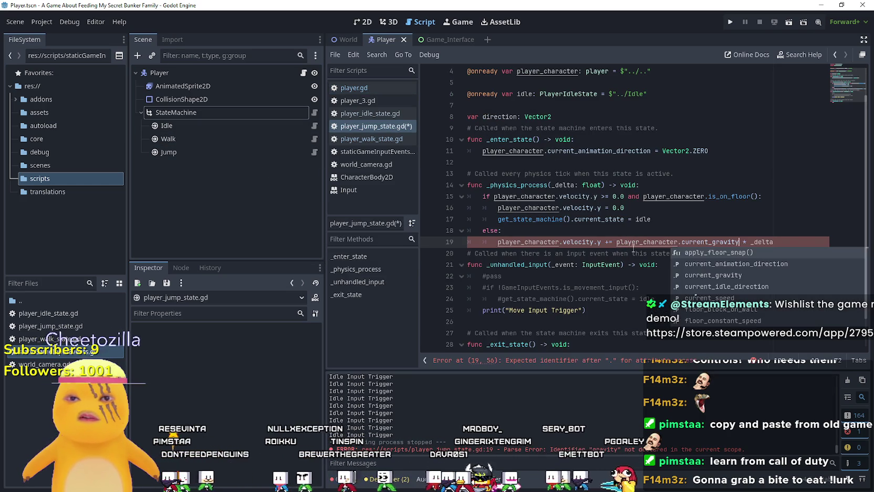
key(ctrl+s)
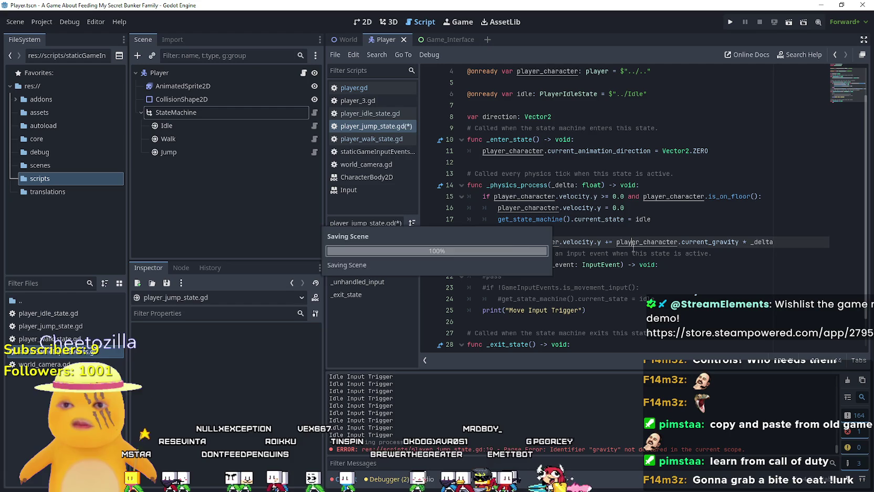
- Change the input handler's print message to 'Jump Input Trigger', leaving the other lines commented out
scroll(577, 210, down, 1)
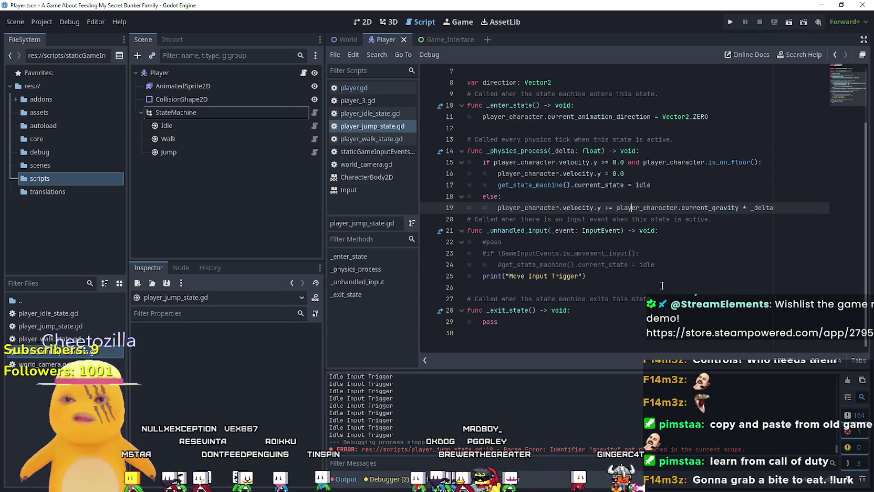
drag(586, 276, 482, 241)
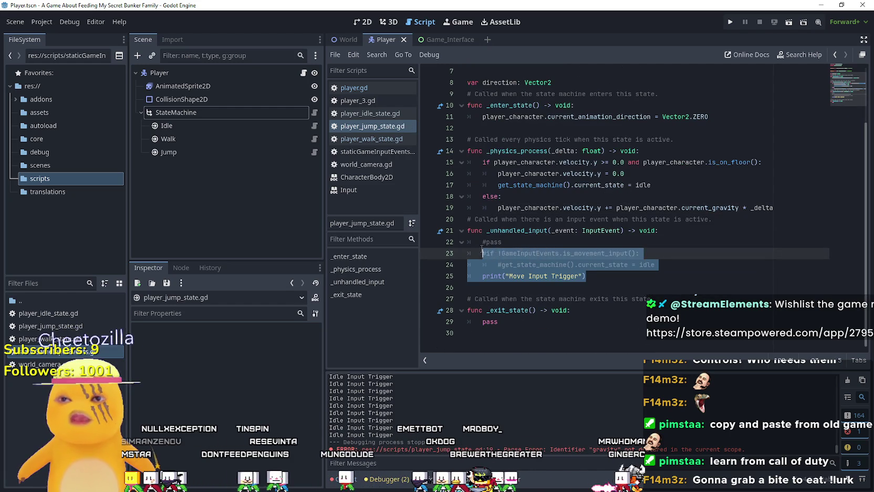
double_click(517, 276)
text(Jump)
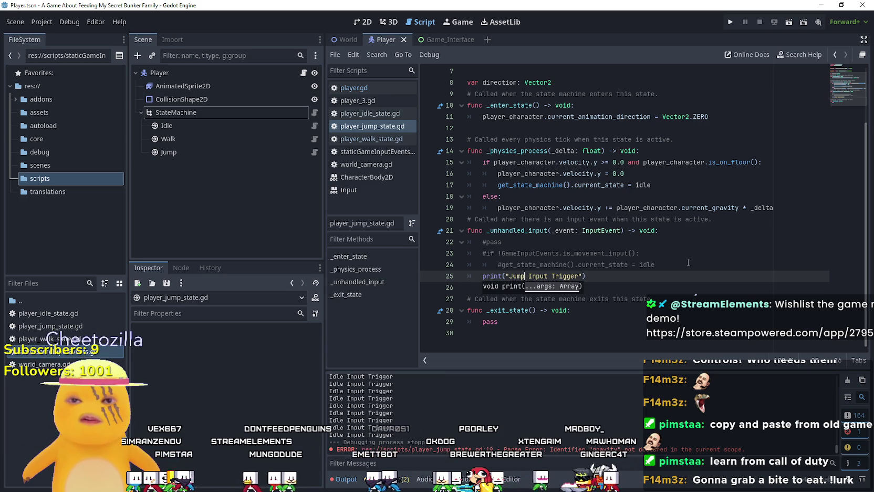
drag(656, 264, 481, 241)
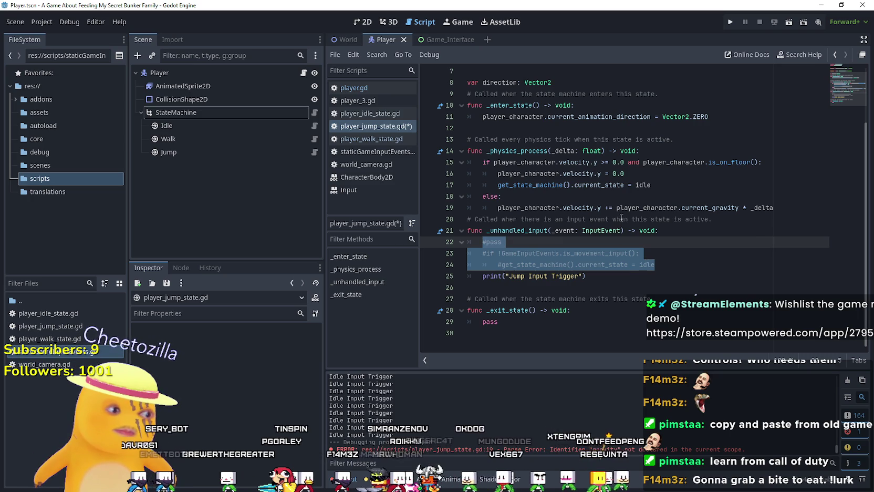
double_click(62, 352)
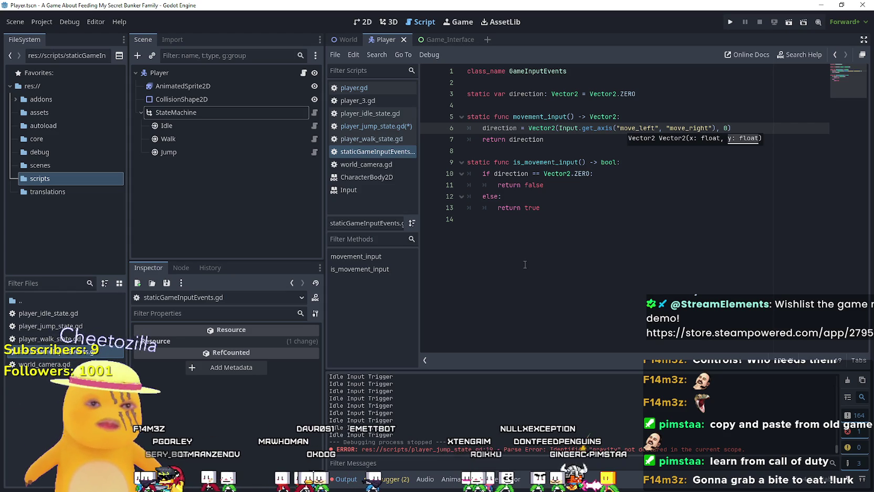
- Add 'static func jump_input() -> bool:' after the last function and begin its body with 'var jump'
click(557, 252)
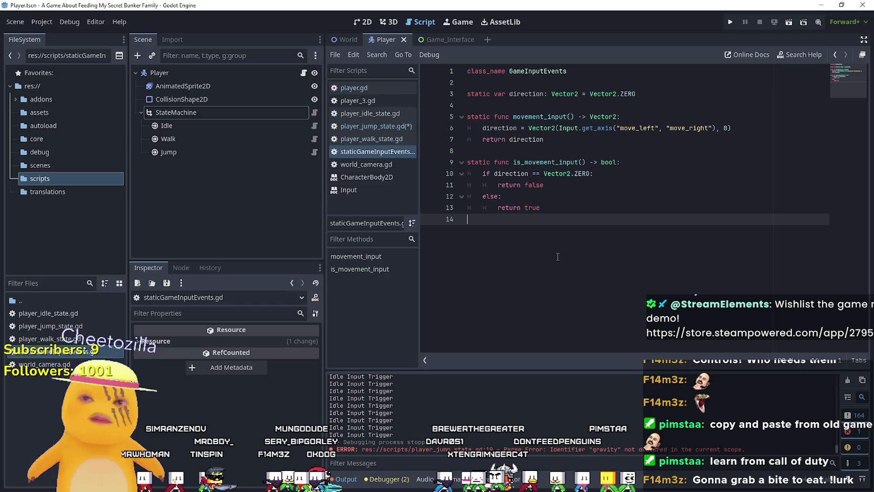
click(544, 116)
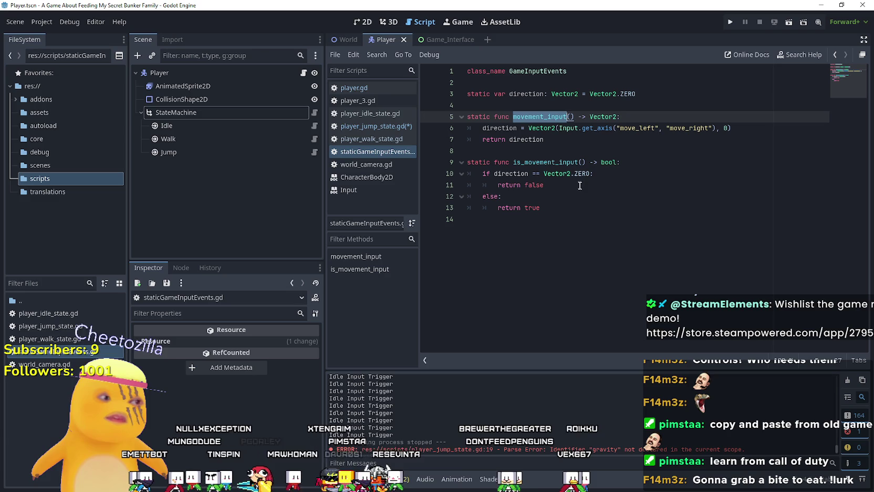
click(585, 197)
click(597, 223)
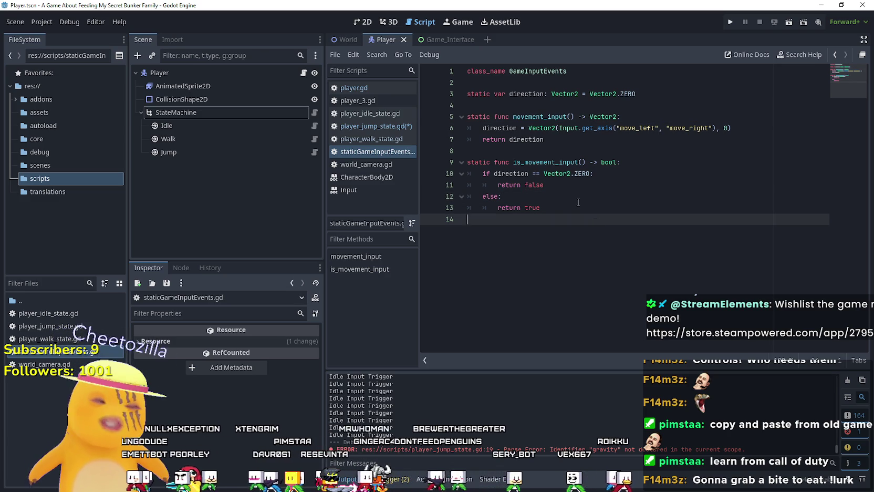
mouse_move(567, 171)
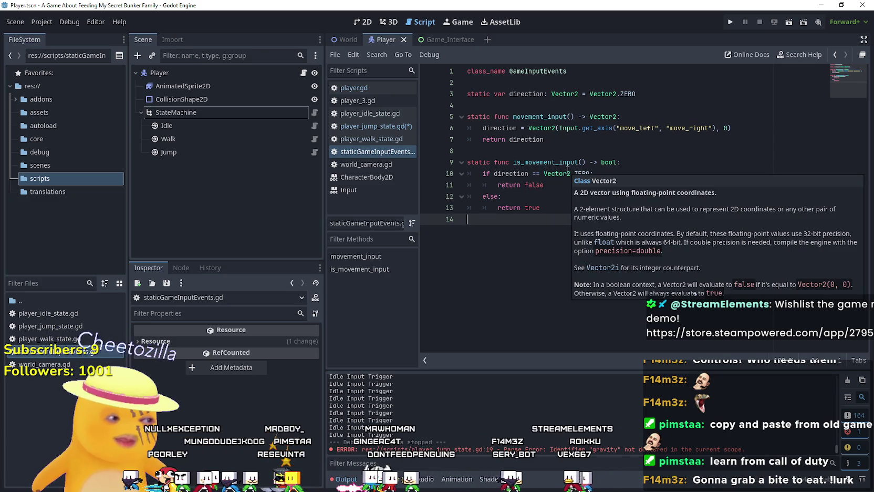
key(Return)
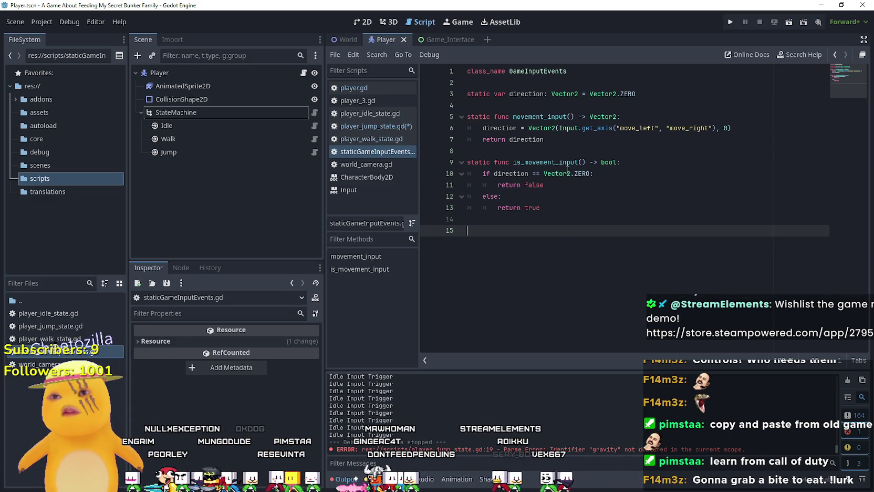
text(static)
text( func movement)
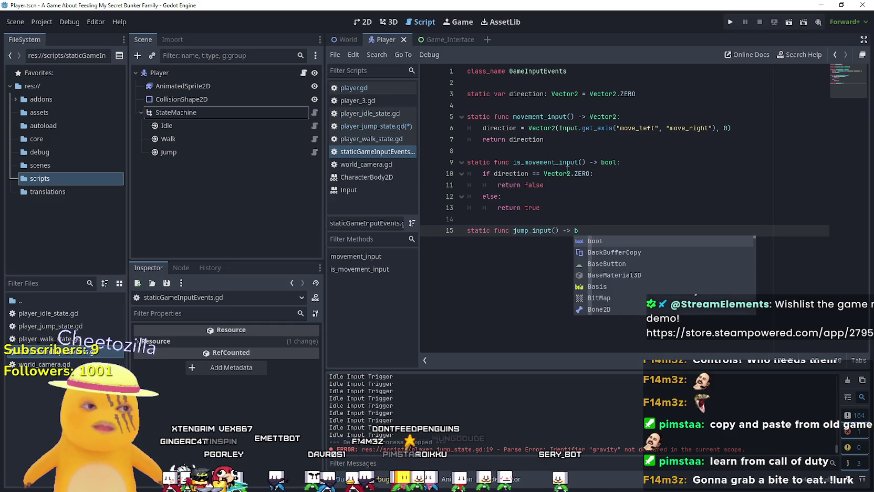
text(ool:)
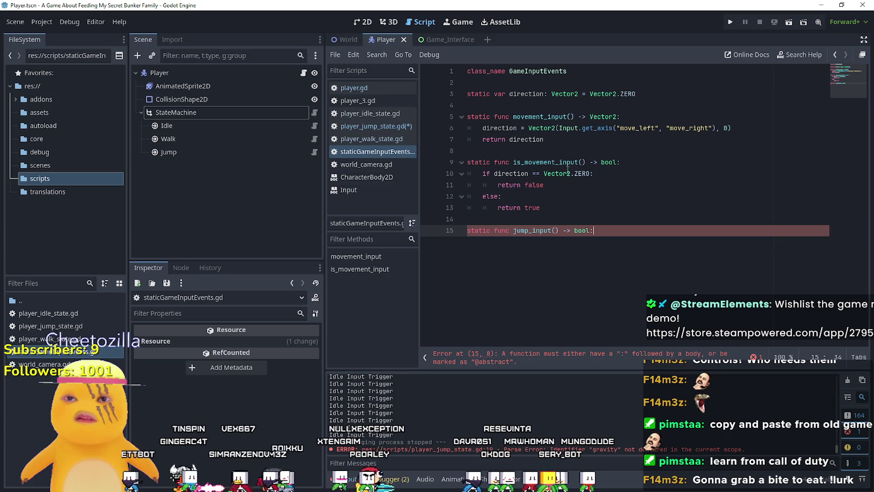
key(Return)
text(if e)
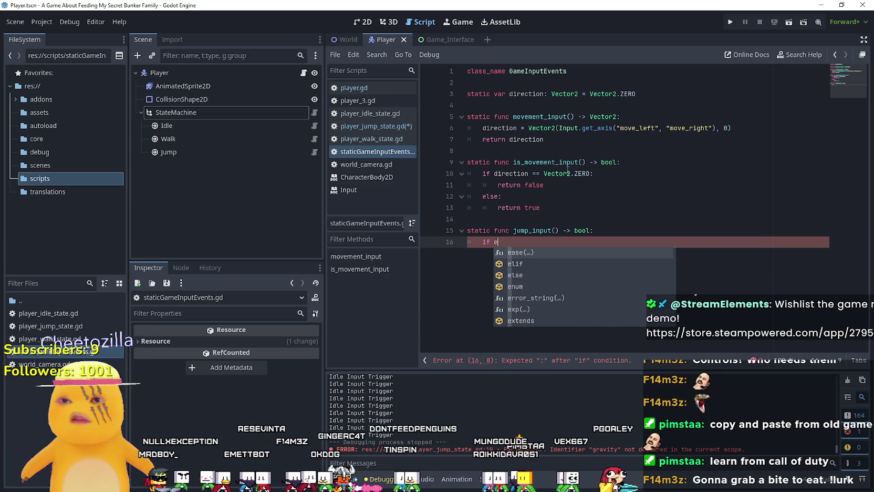
key(BackSpace)
key(BackSpace)
key(BackSpace)
text(va)
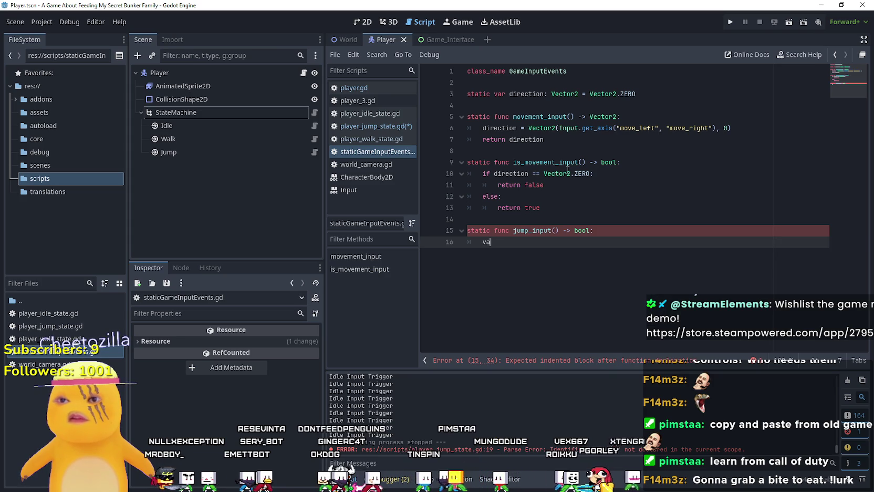
text(r jump)
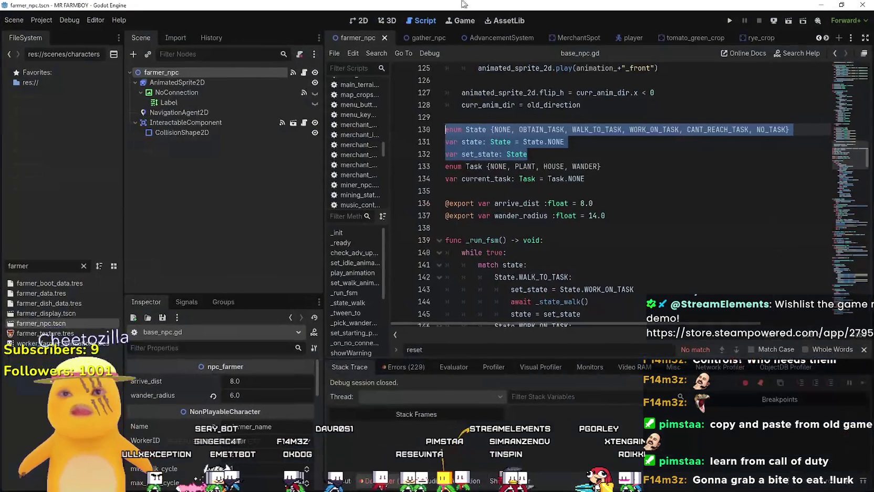
click(83, 265)
scroll(67, 206, down, 5)
scroll(53, 326, down, 5)
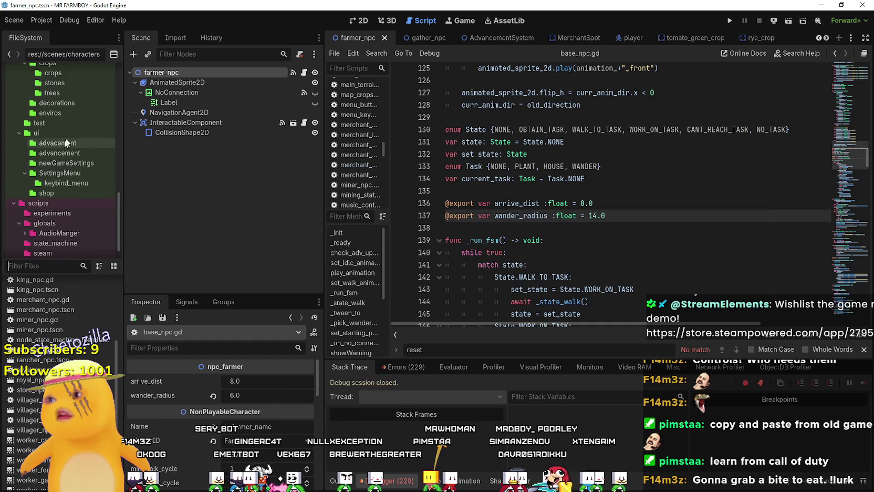
scroll(59, 195, down, 2)
click(61, 200)
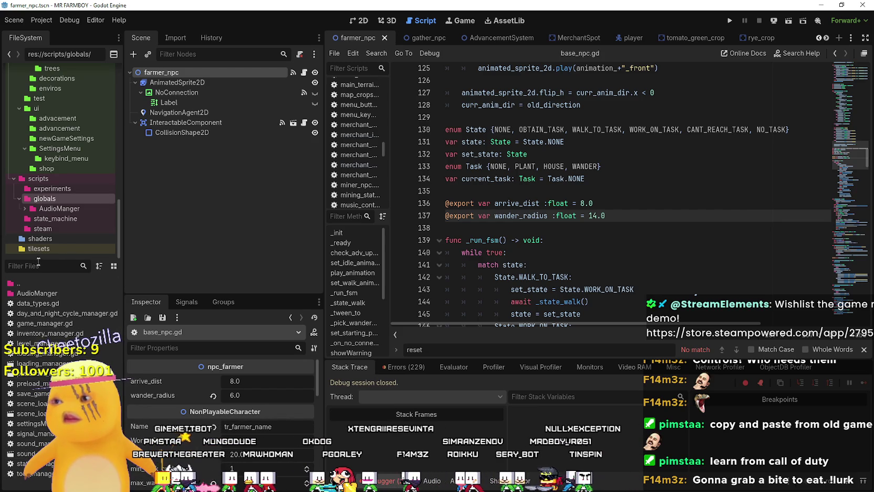
click(57, 224)
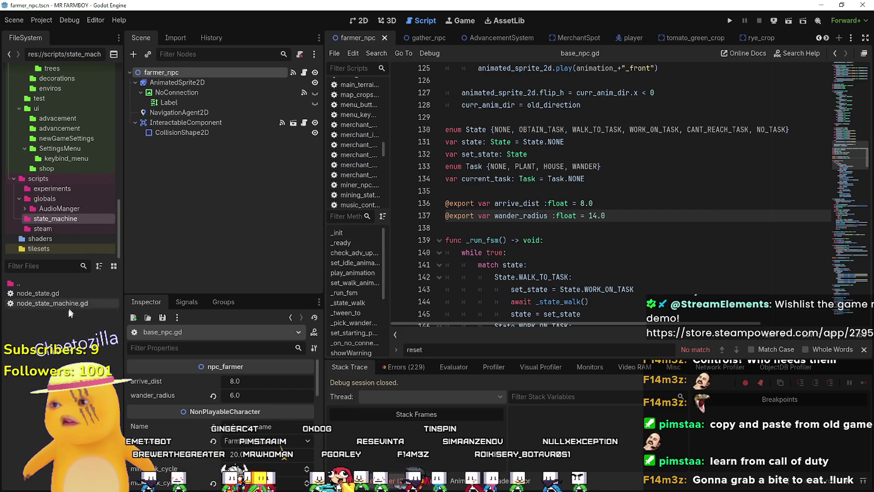
click(62, 179)
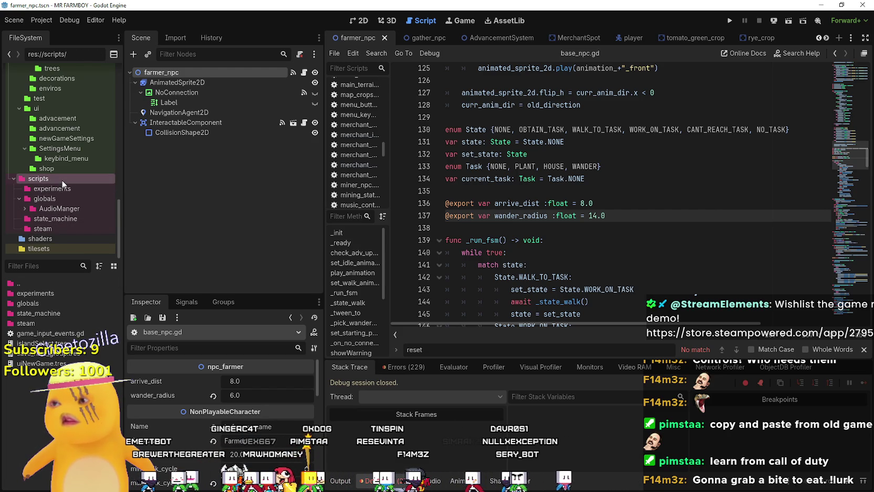
double_click(51, 333)
scroll(592, 253, down, 4)
scroll(593, 253, down, 5)
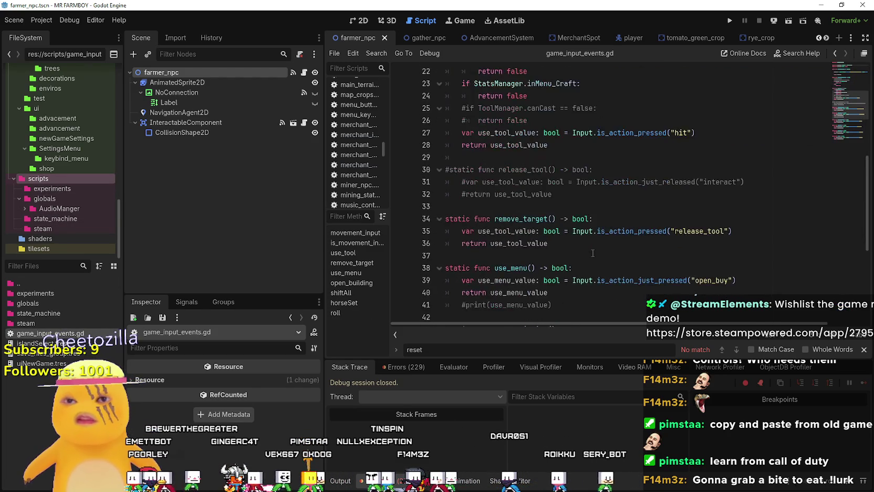
scroll(593, 253, down, 2)
drag(544, 146, 440, 133)
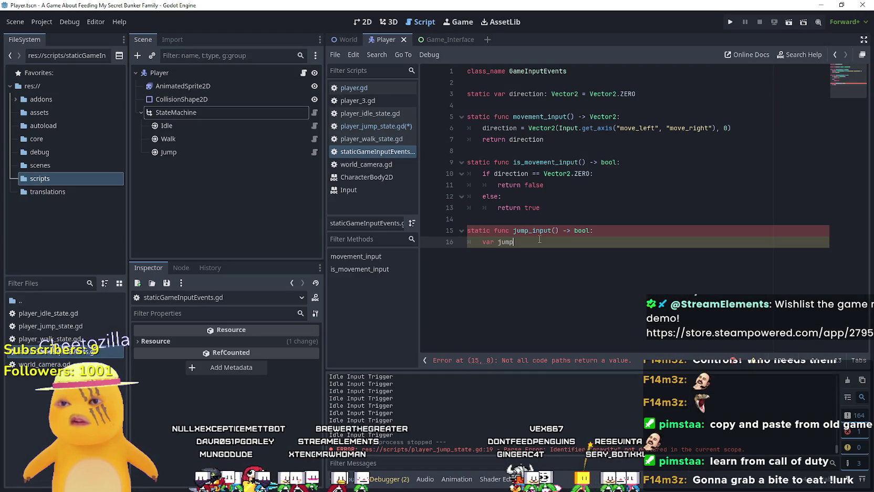
- Paste the copied input check into jump_input, rename its variable to jump, and return jump
text(var use_menu_value: bool = Input.is_action_just_pressed("open_buy") 	return use_menu_value)
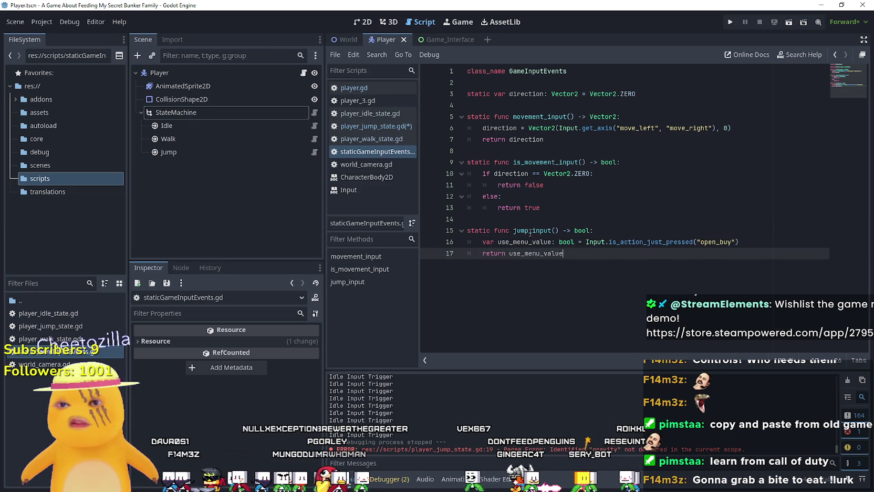
double_click(527, 242)
text(jump)
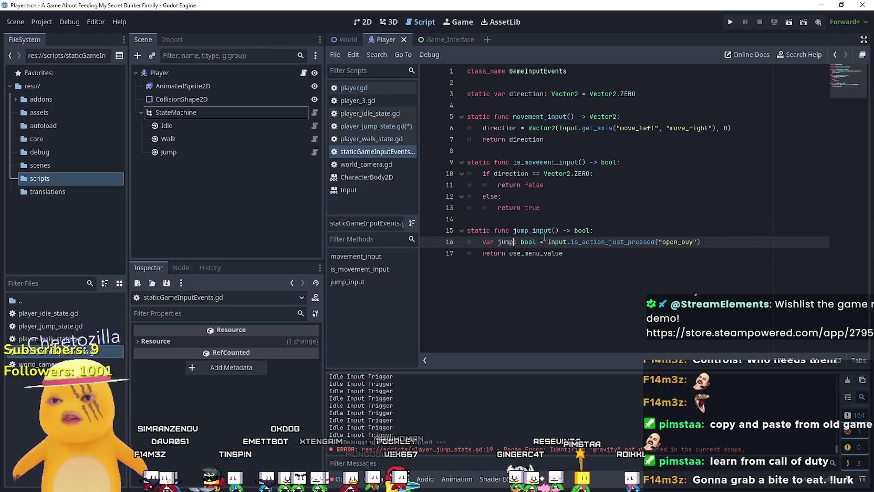
double_click(506, 242)
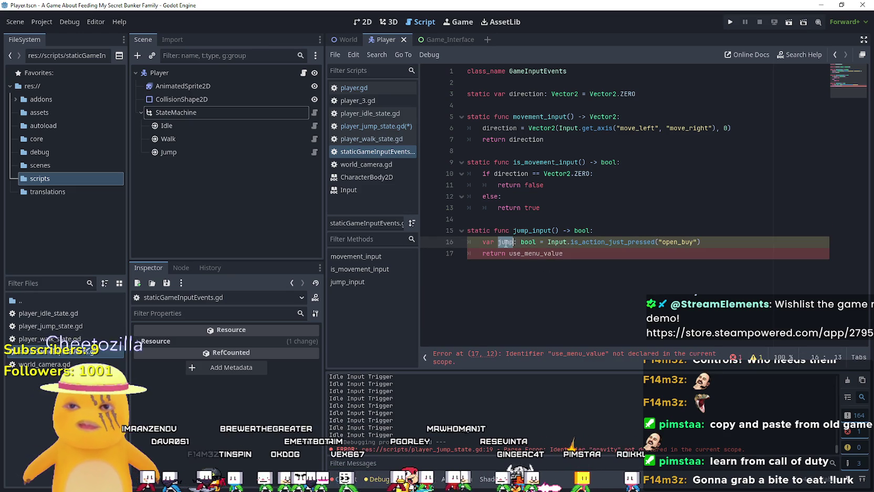
key(ctrl+c)
double_click(546, 253)
key(ctrl+v)
- Make the check Input.is_action_just_pressed("jump") and save the script
double_click(624, 242)
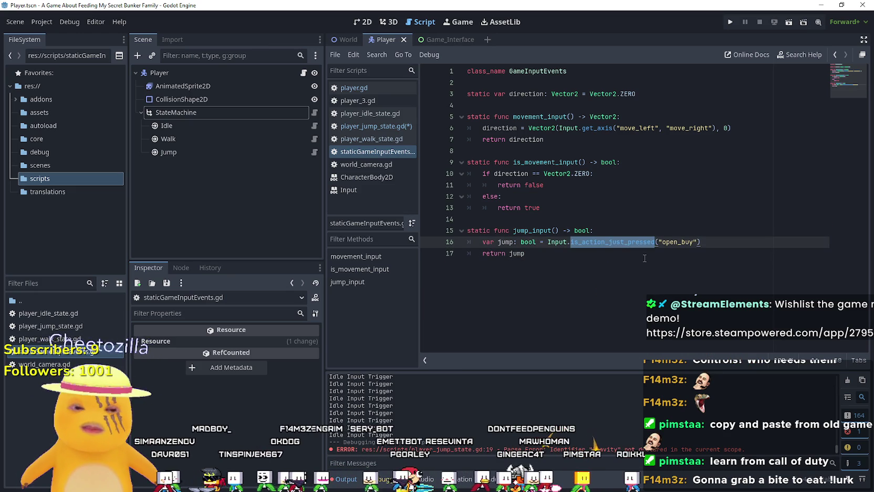
text(is_action_)
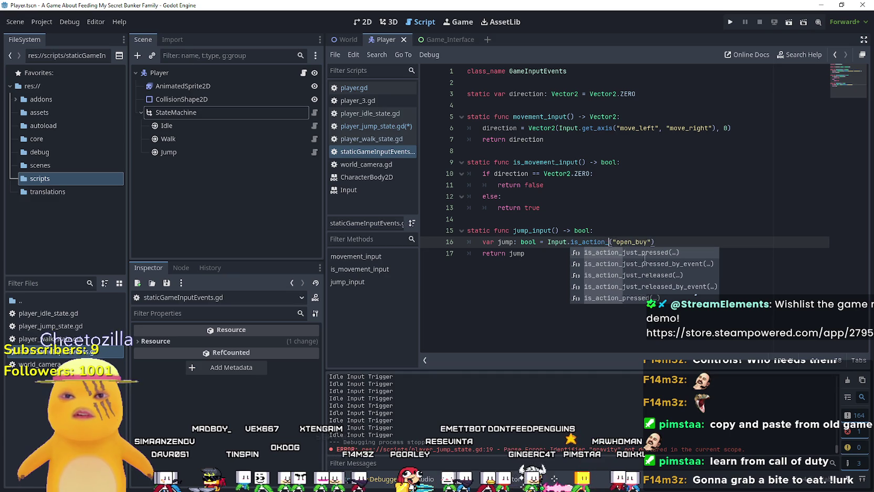
text(rel)
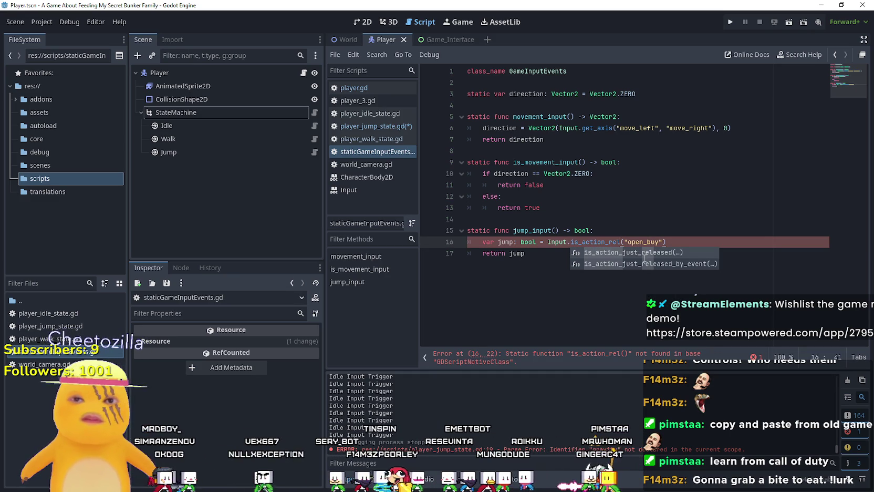
key(BackSpace)
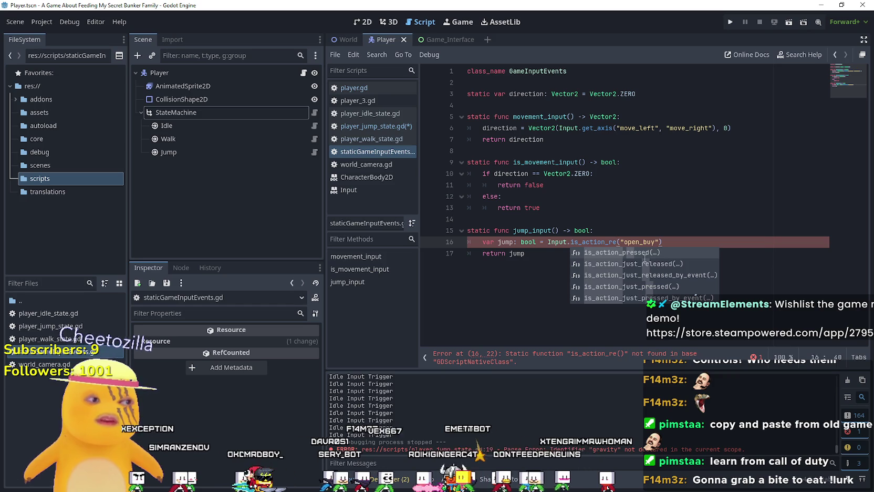
key(ctrl+z)
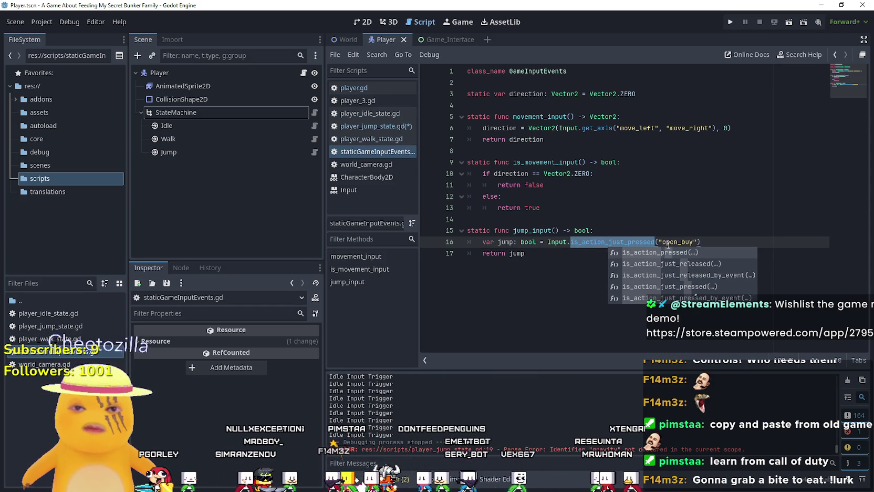
double_click(684, 242)
text(jump)
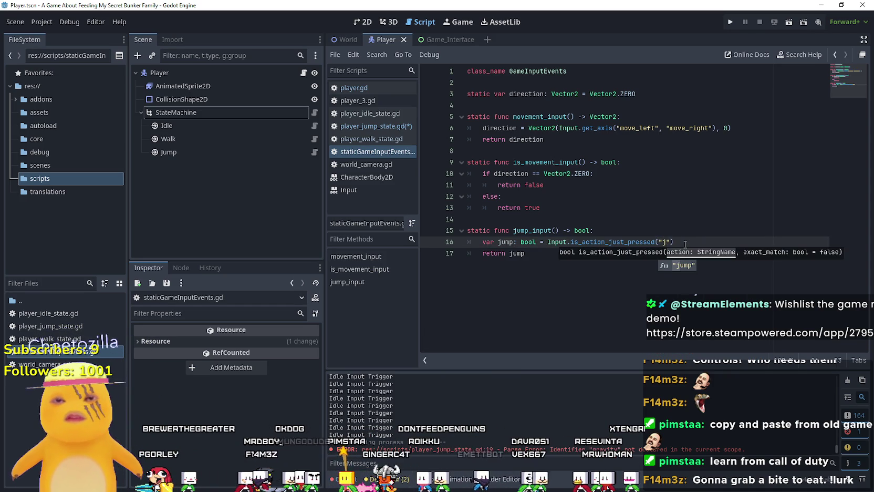
click(578, 255)
double_click(541, 230)
click(562, 269)
key(ctrl+s)
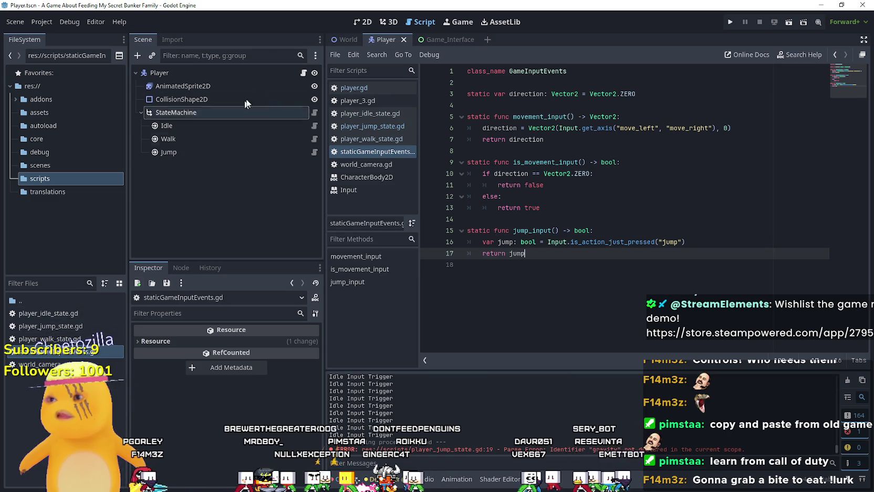
click(315, 152)
click(648, 271)
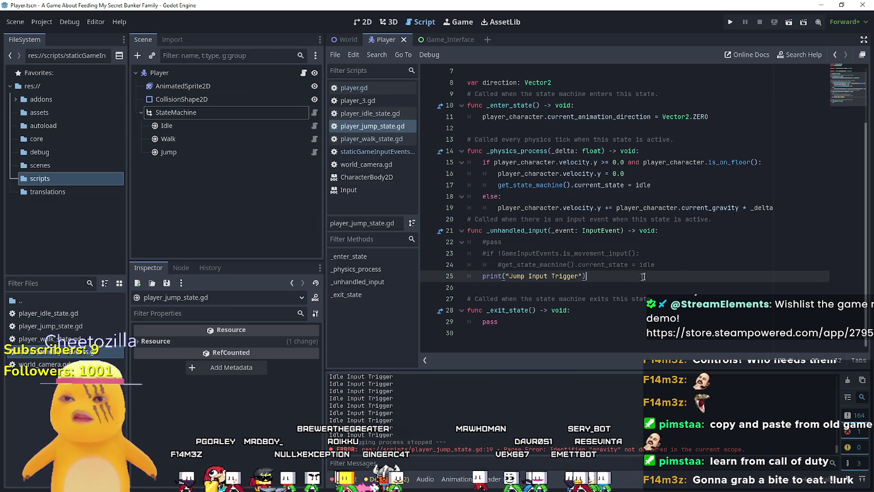
- Replace the commented check with 'if GameInputEvents.jump_input() and player_character.velocity.y < 0.0:'
click(654, 265)
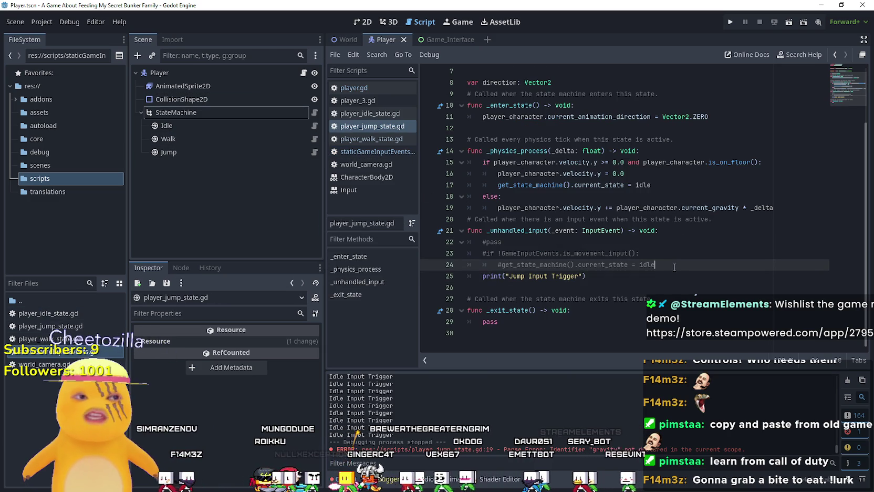
drag(655, 264, 470, 255)
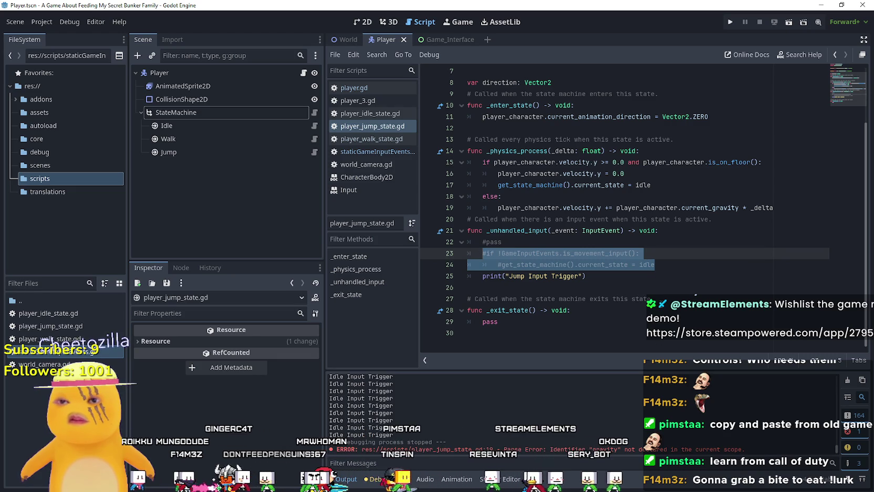
text(if )
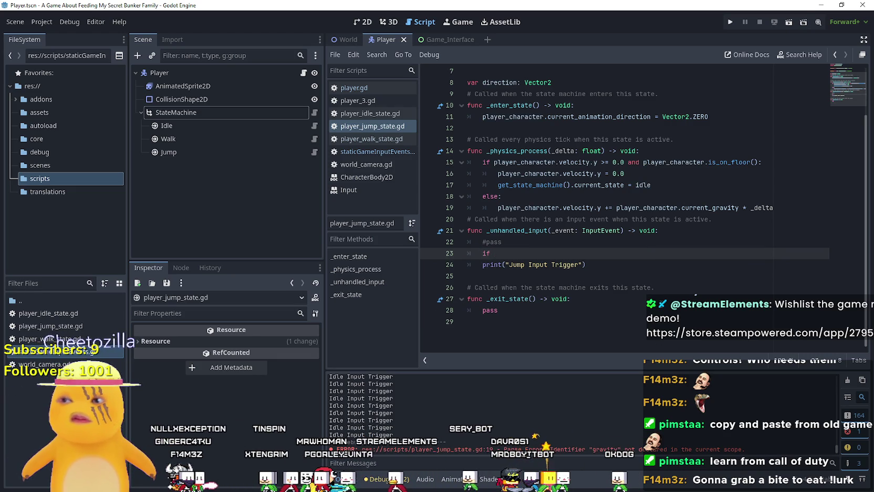
text(S)
key(BackSpace)
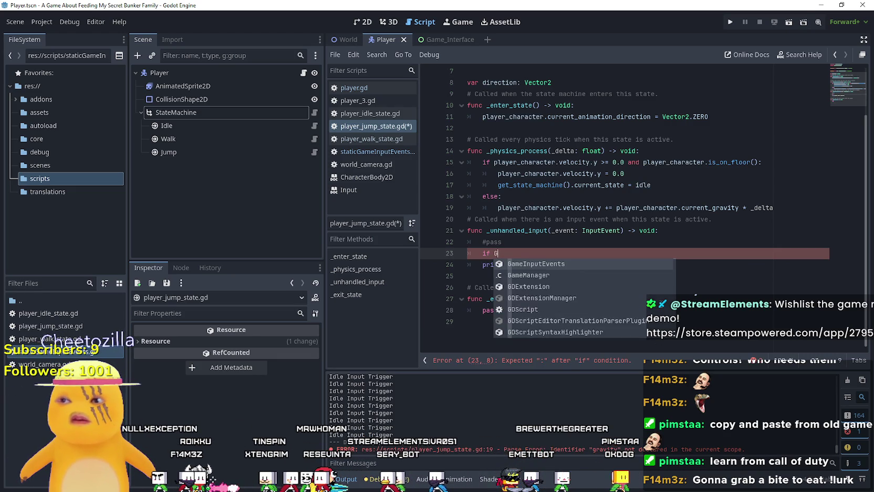
text(Game)
key(Return)
text(.jump_input)
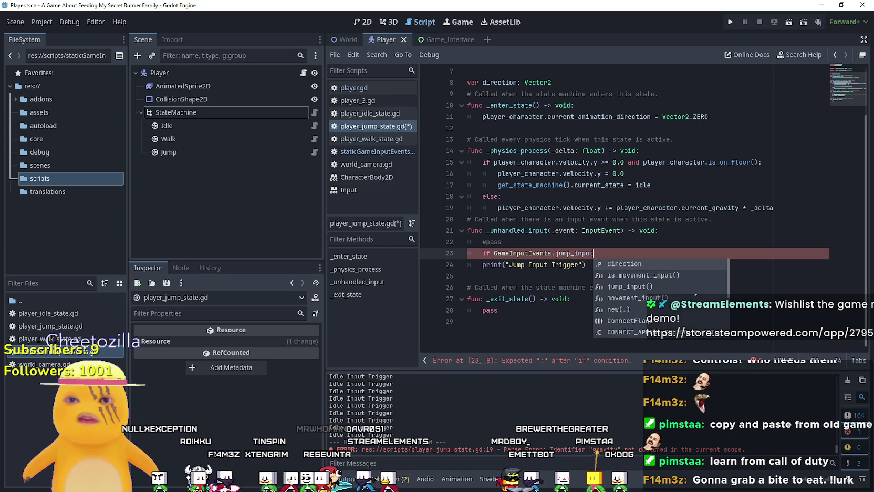
text(() and pla)
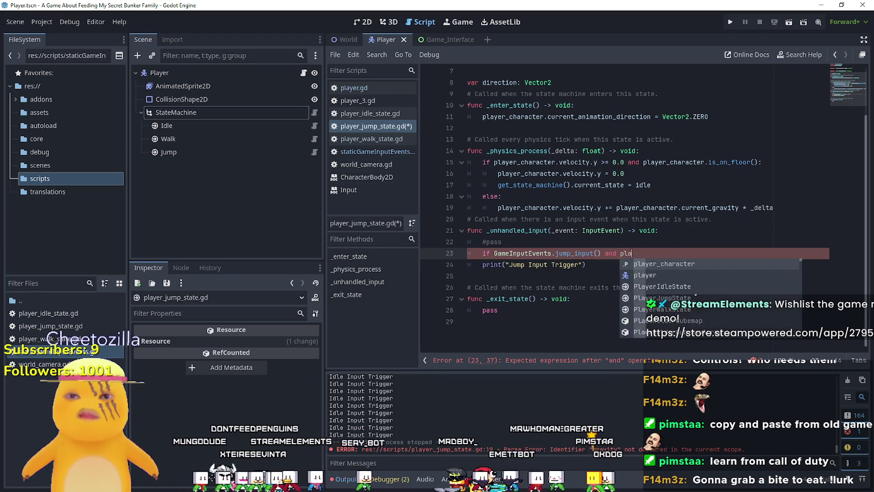
key(Return)
text(.velo)
key(Return)
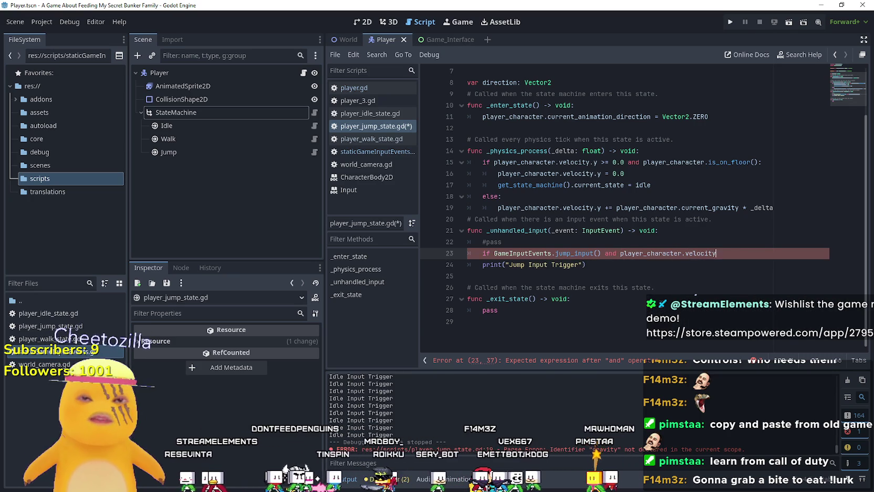
text(.y <)
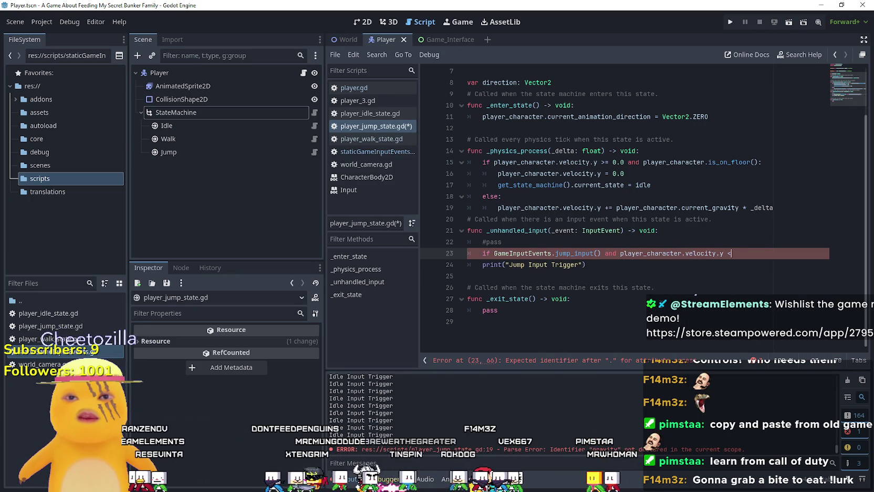
text( 0.0:)
key(Return)
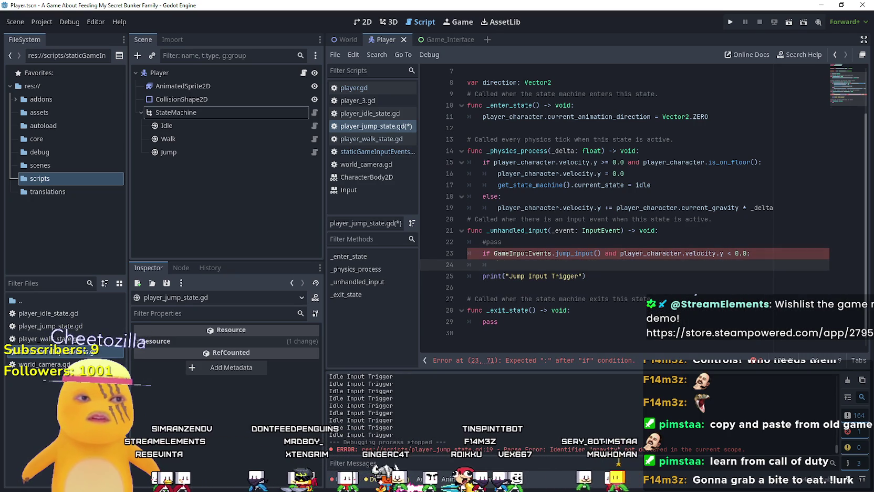
- Add the body line multiplying player_character.velocity.y by 0.25 and save the jump state script
key(Tab)
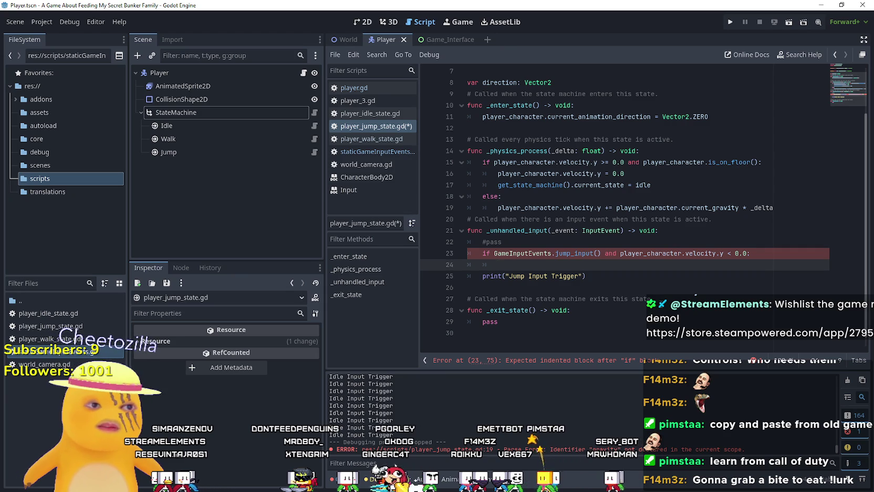
text(character.velo)
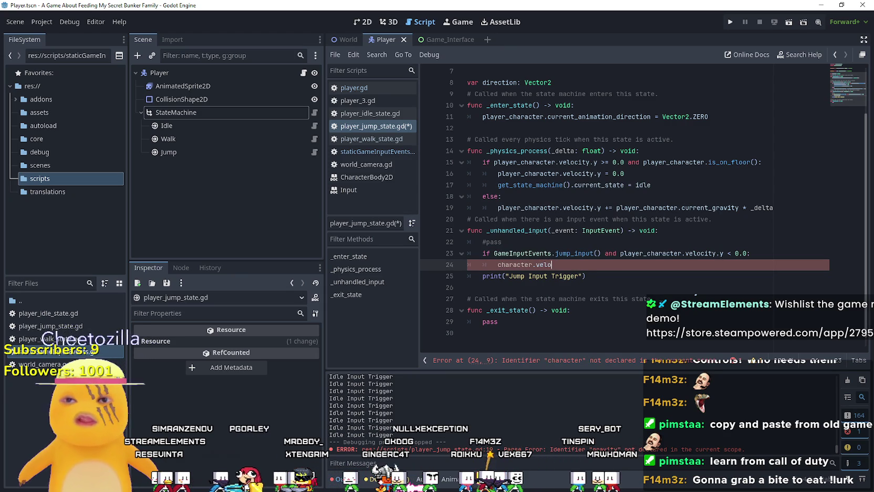
text(l)
key(BackSpace)
key(BackSpace)
key(BackSpace)
text(player)
key(Return)
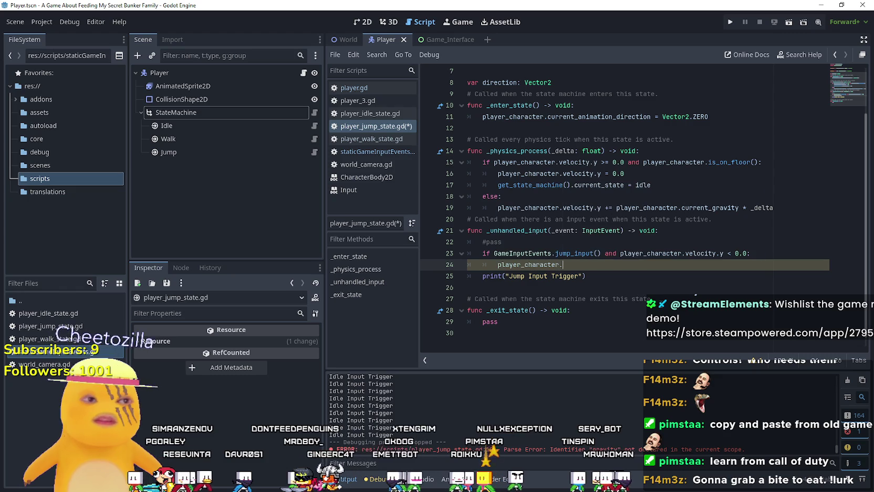
text(.veloc)
key(Return)
text(.y)
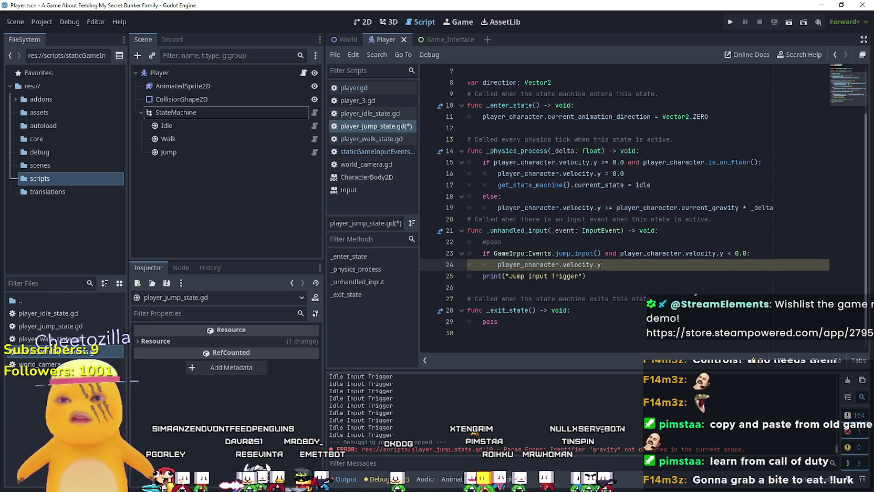
text( ()
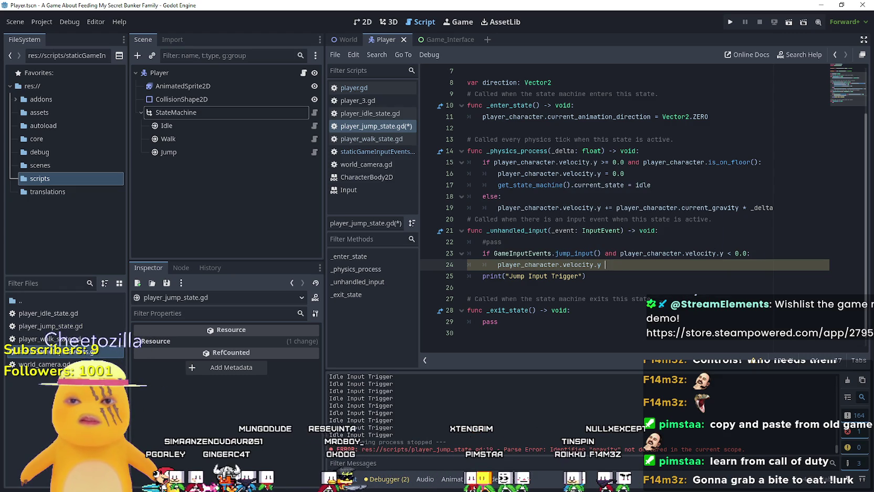
text(&)
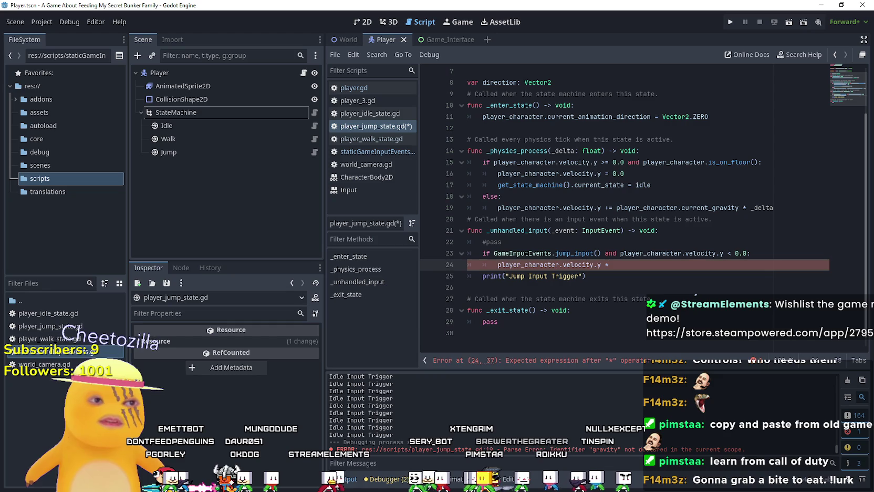
text( 0.265)
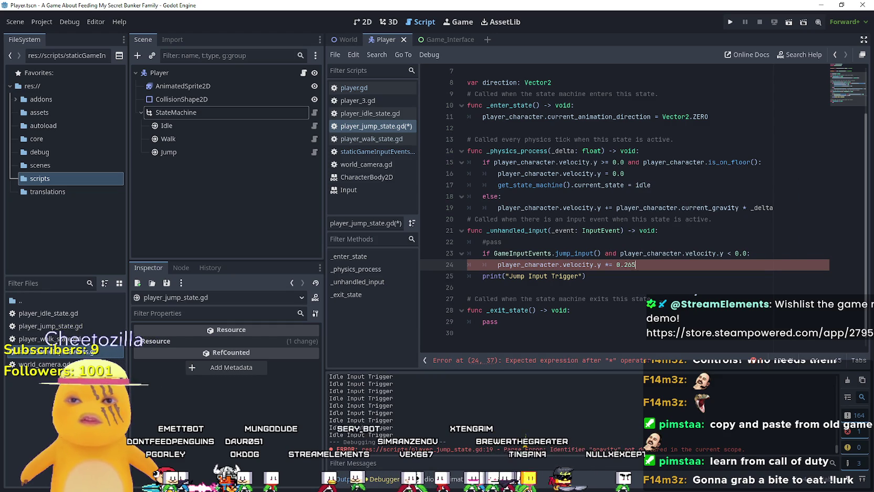
text(5)
key(ctrl+s)
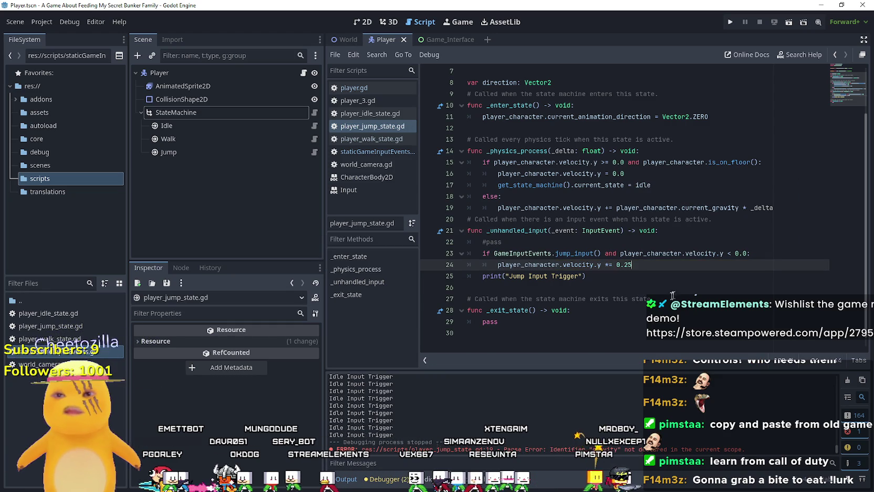
click(678, 292)
click(618, 287)
scroll(616, 294, up, 2)
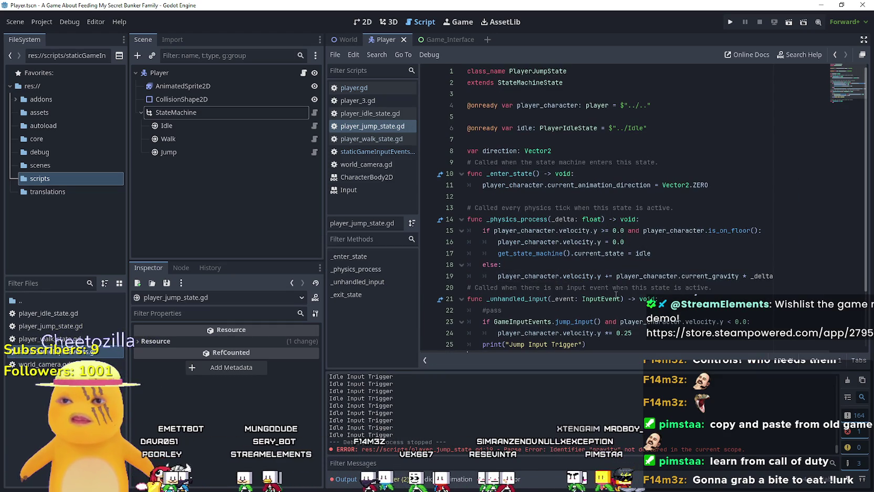
scroll(614, 293, down, 2)
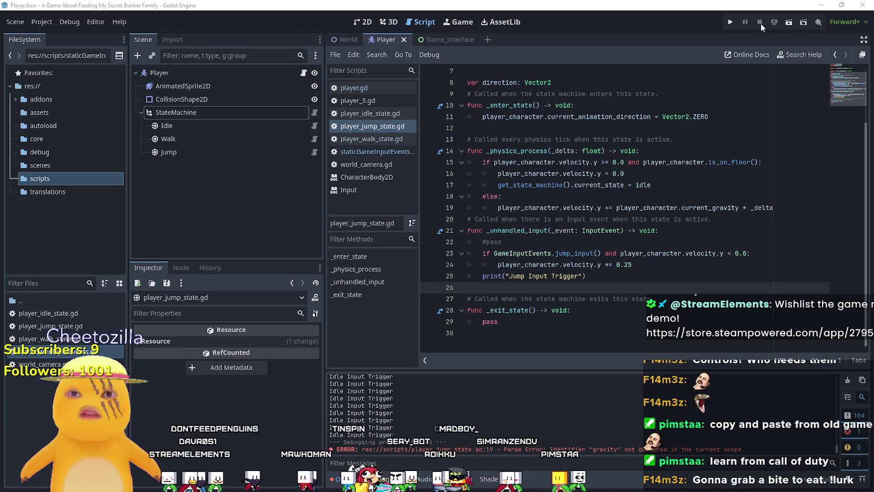
- Run the game and walk the character left and right to check Walk and Idle switching
click(730, 22)
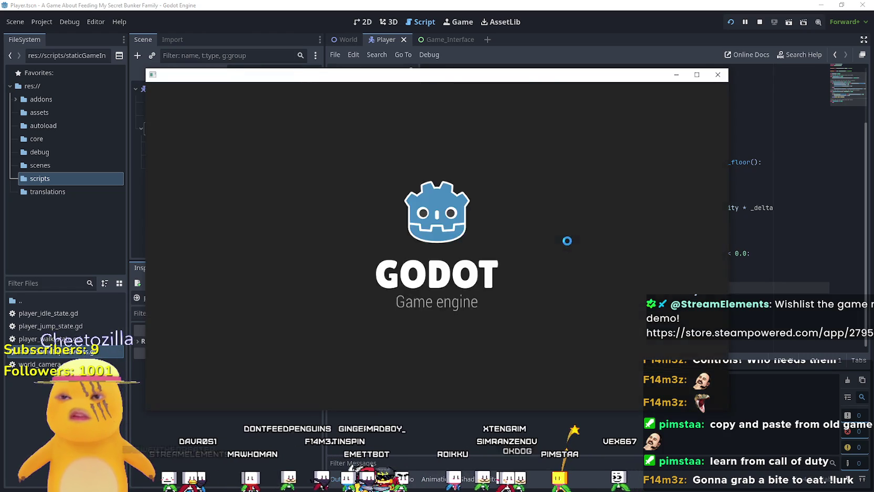
key(Right)
key(Right)
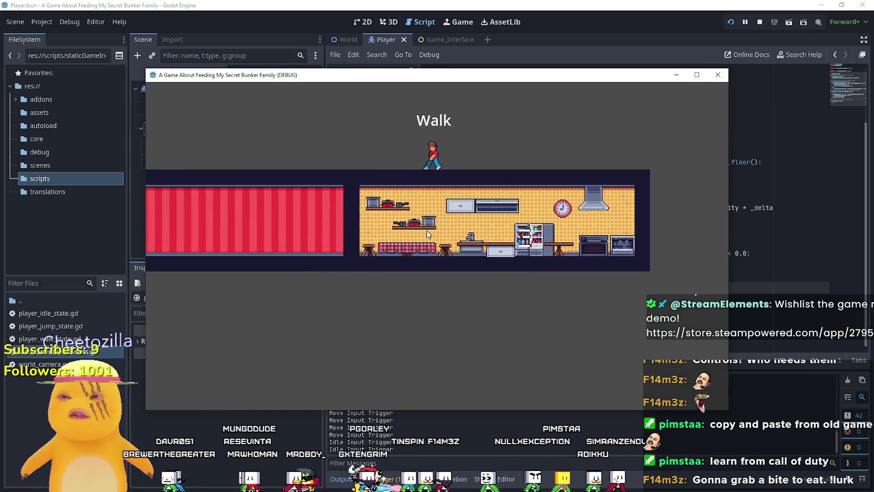
key(Left)
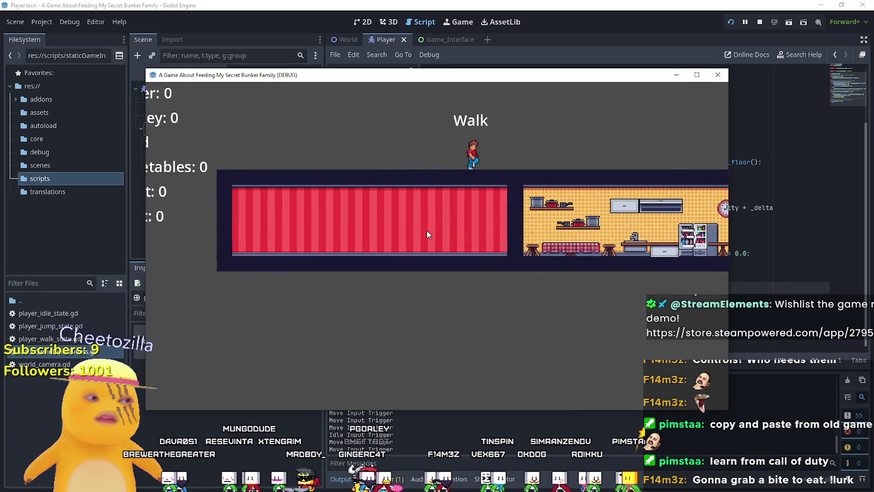
key(Right)
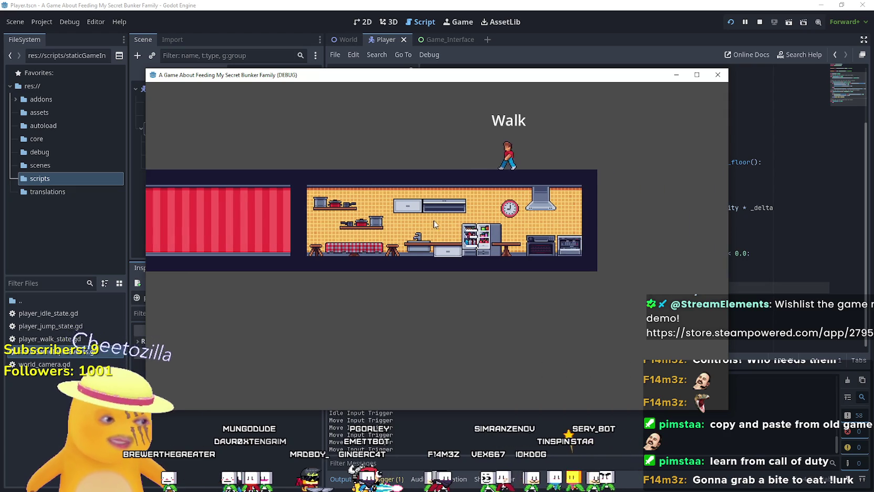
key(Left)
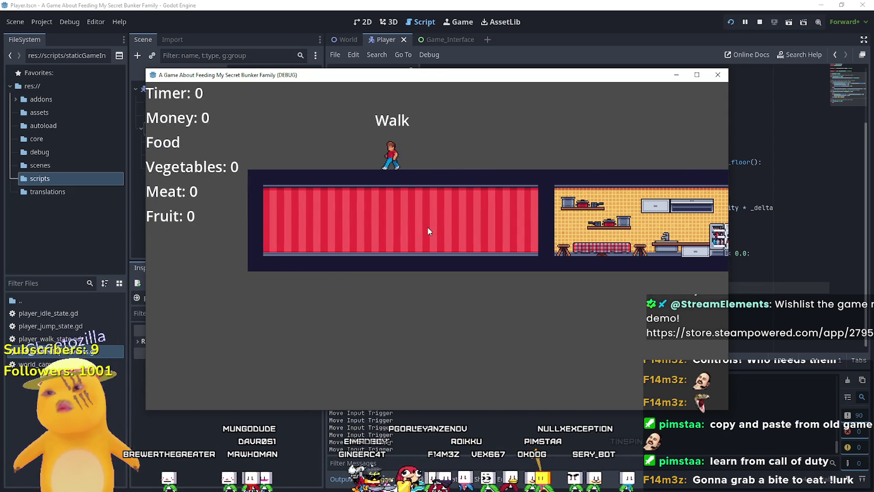
key(Right)
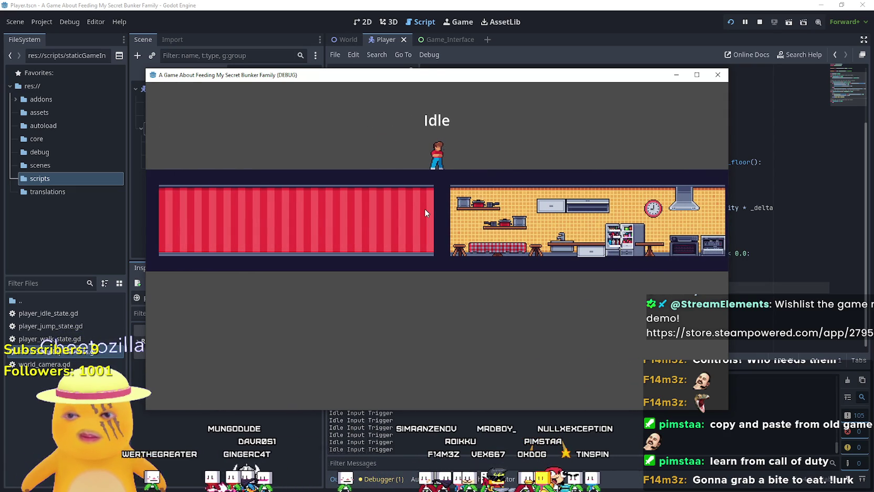
key(Right)
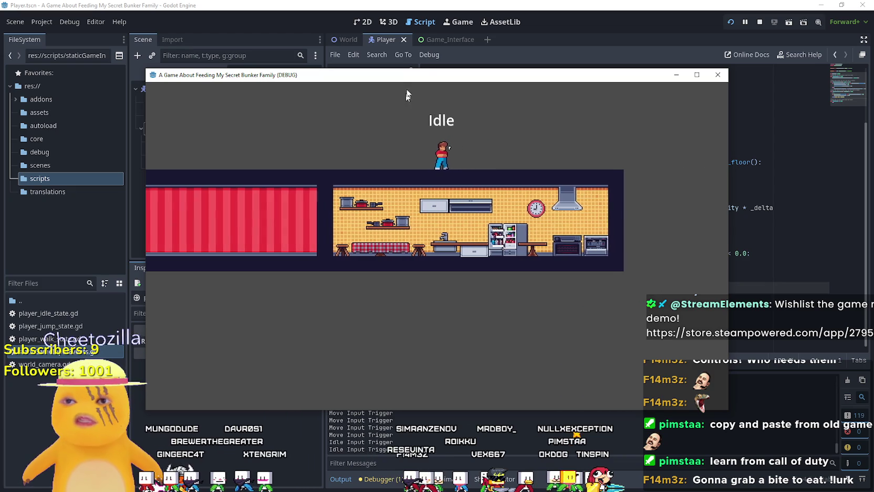
click(475, 4)
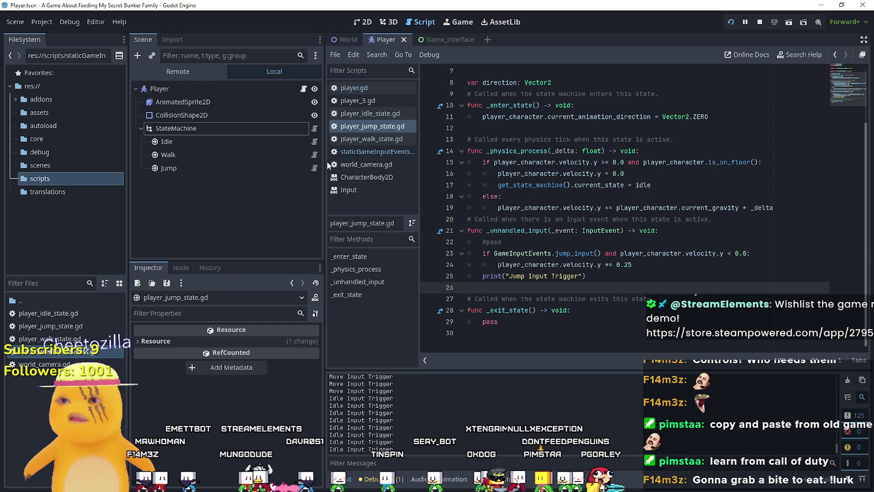
- Copy the jump check from the jump script into the idle state below the walk transition
click(609, 280)
drag(650, 270, 412, 250)
key(ctrl+c)
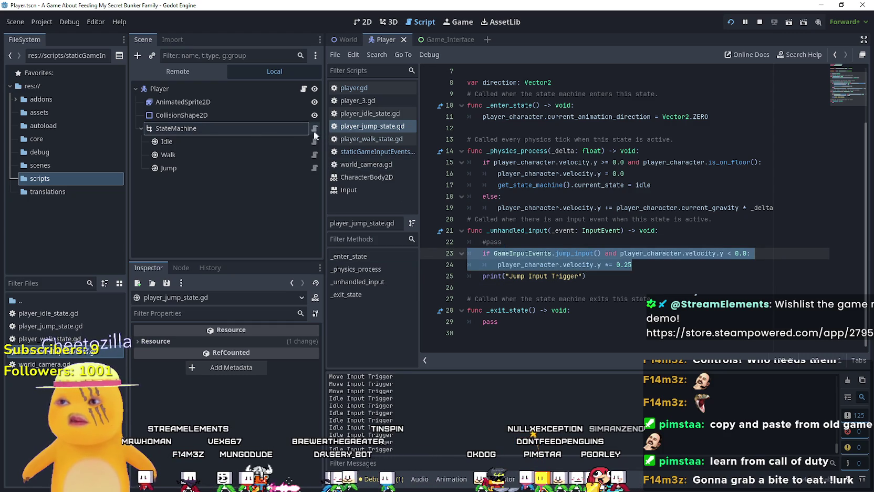
click(314, 128)
click(314, 141)
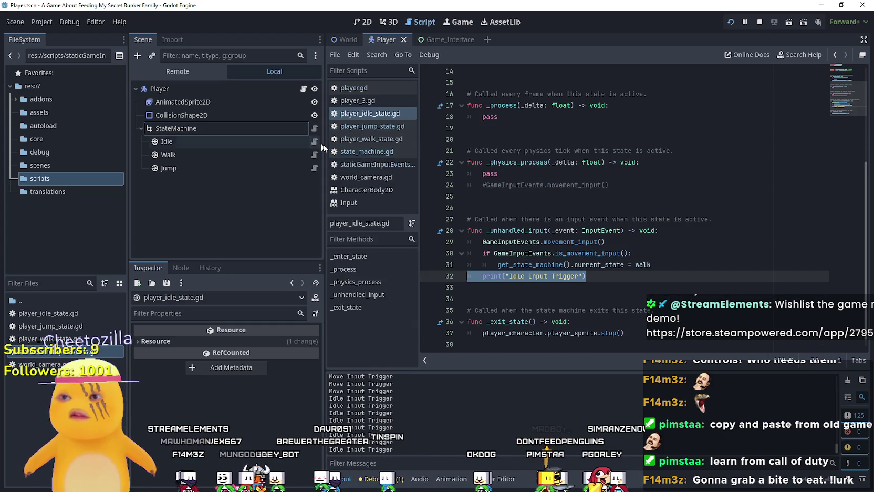
scroll(550, 309, down, 2)
click(551, 299)
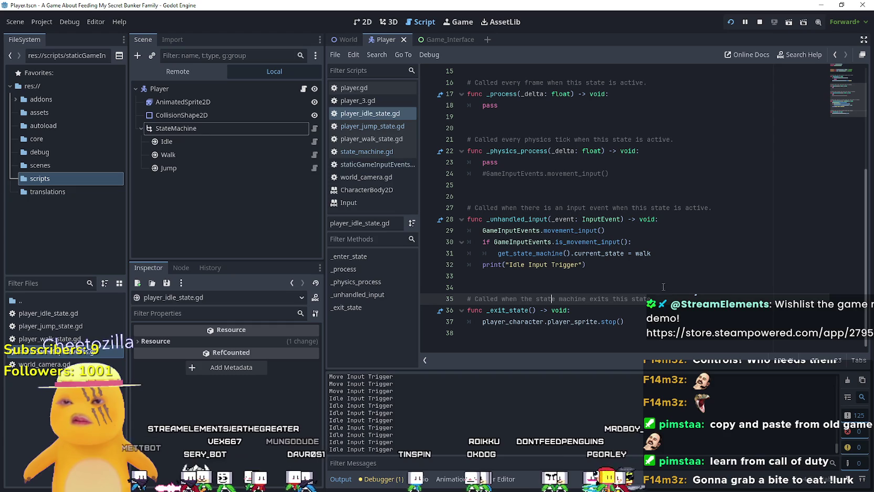
click(598, 241)
click(656, 253)
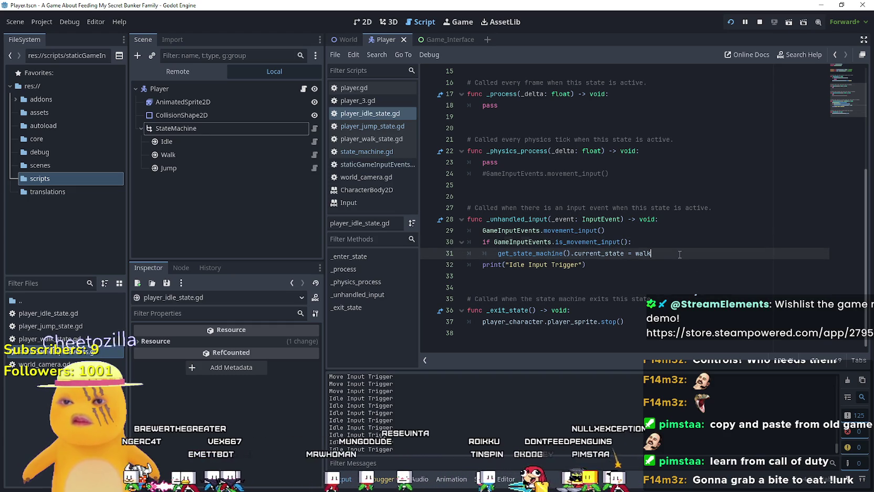
key(Return)
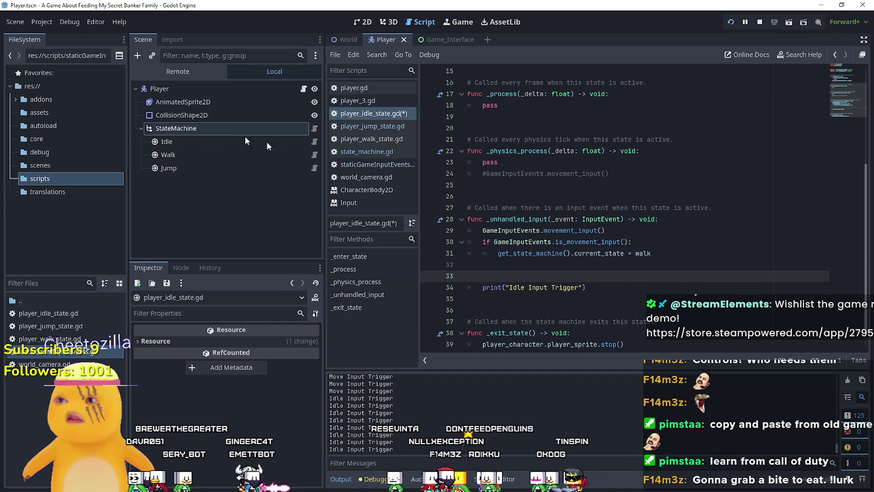
click(314, 168)
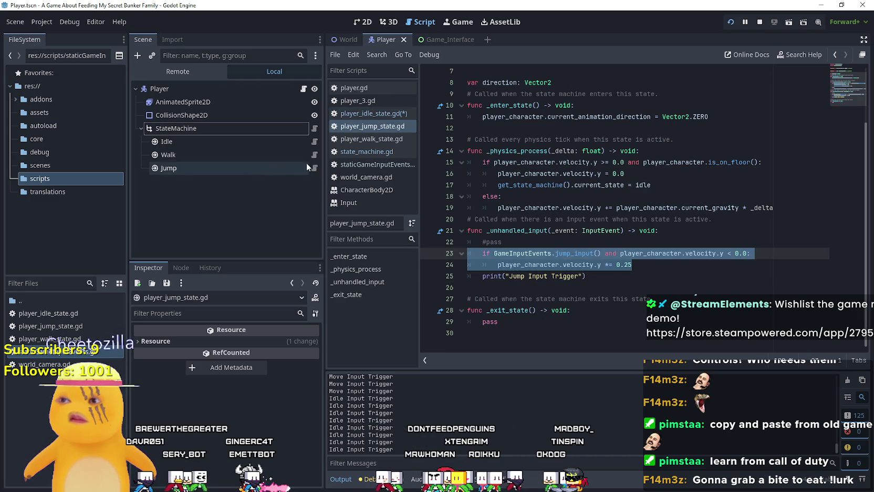
click(314, 141)
click(506, 262)
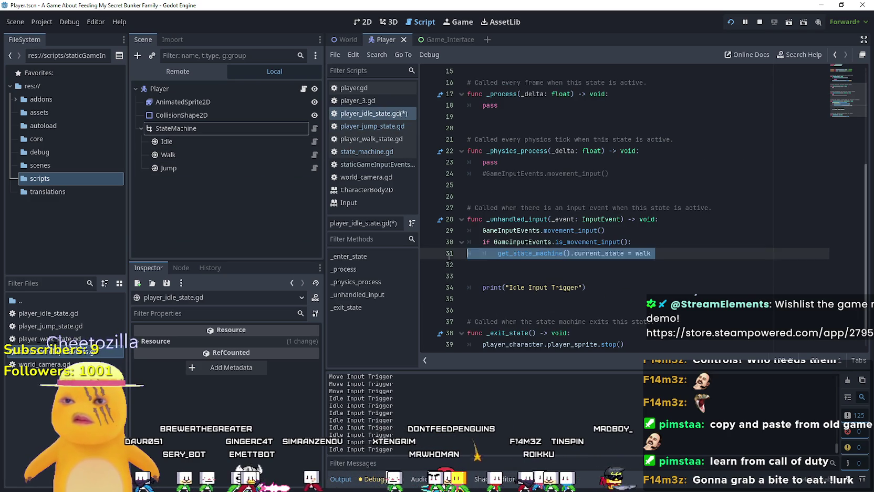
key(ctrl+v)
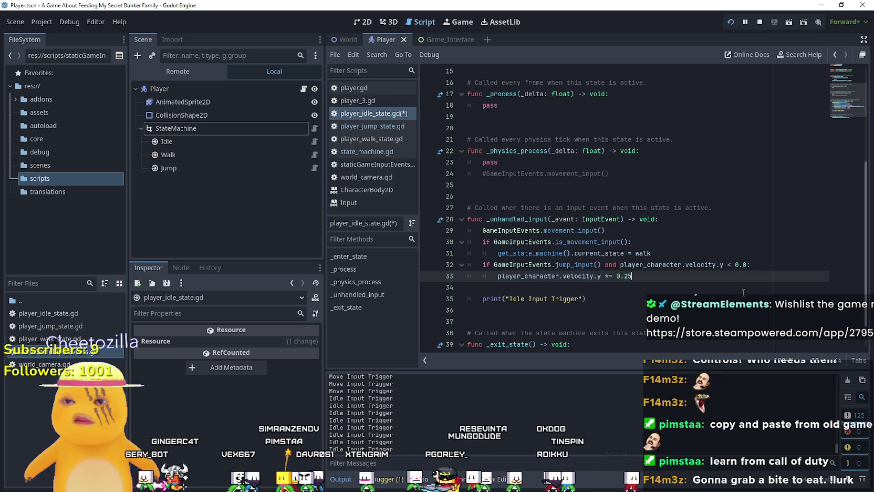
- Make it 'elif GameInputEvents.jump_input()' and replace the damping line with the state transition
double_click(487, 264)
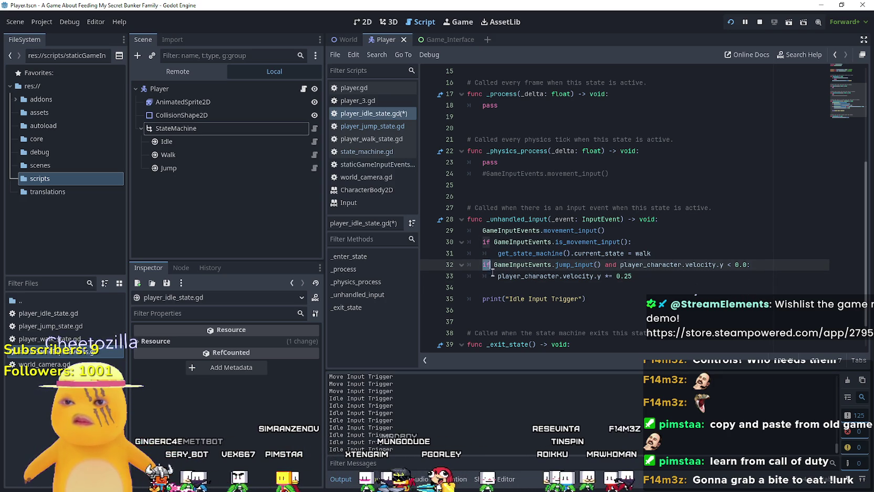
text(elif)
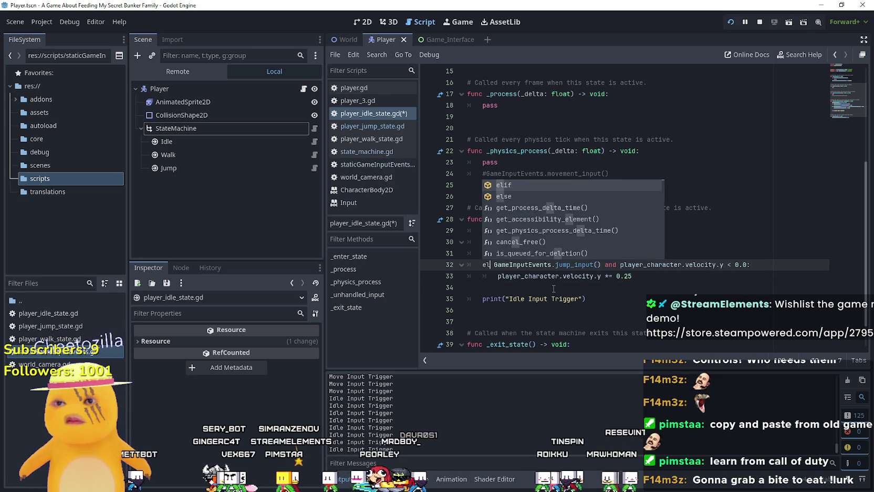
click(554, 289)
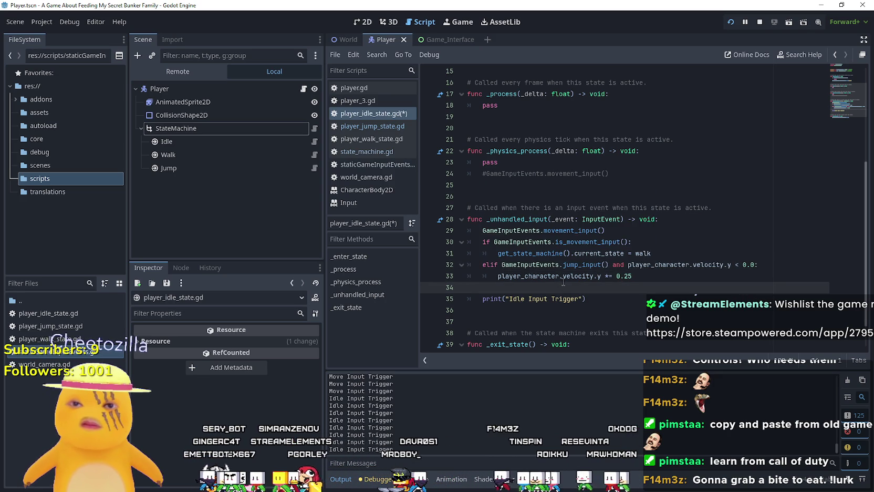
drag(611, 265, 752, 265)
key(BackSpace)
click(656, 276)
click(609, 264)
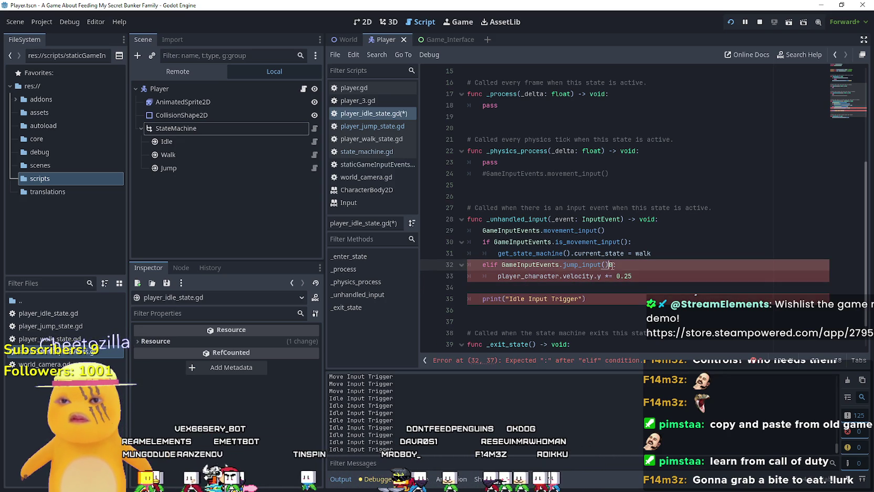
text(:)
drag(644, 253, 518, 257)
key(ctrl+c)
drag(632, 275, 488, 276)
drag(632, 276, 497, 276)
key(ctrl+v)
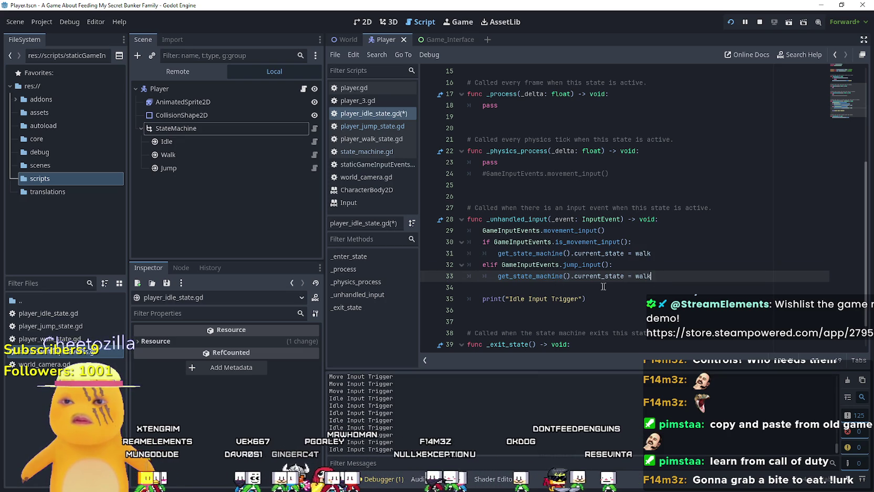
scroll(503, 169, up, 5)
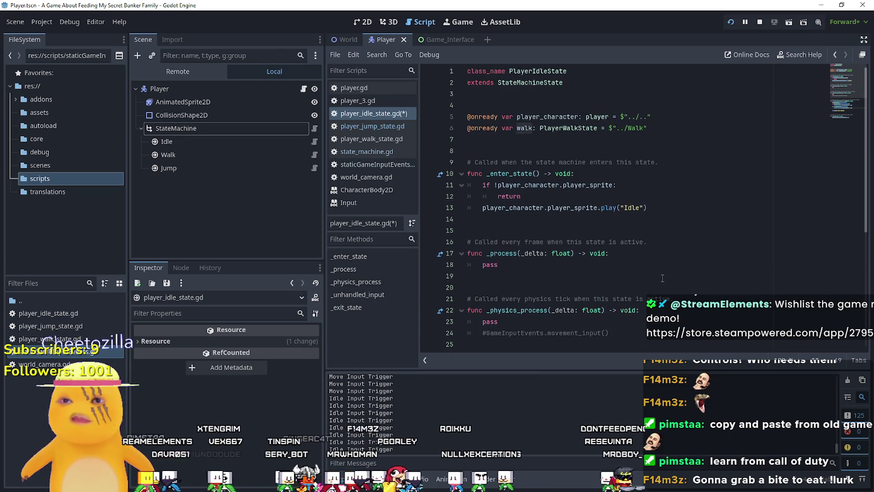
click(494, 139)
text(@)
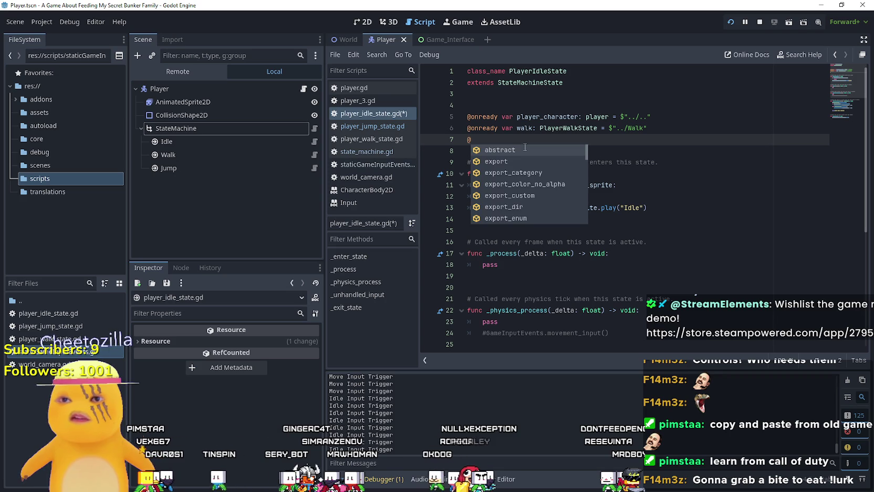
key(BackSpace)
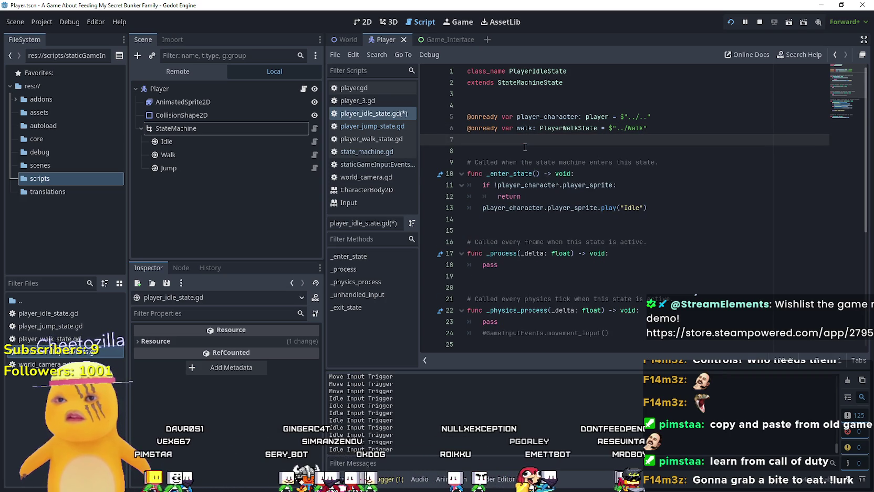
mouse_move(208, 164)
mouse_down()
mouse_move(417, 167)
mouse_move(470, 140)
mouse_up()
- Switch the elif branch's transition from walk to jump, save, and relaunch the game
scroll(577, 236, down, 6)
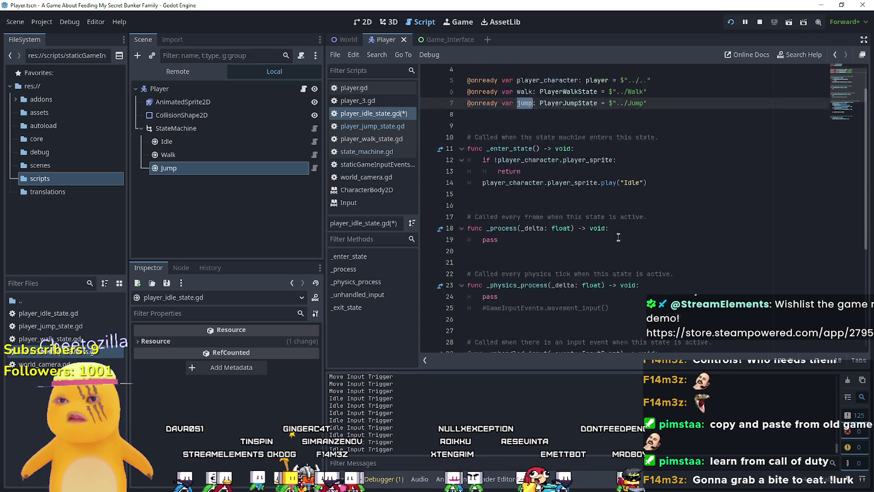
double_click(643, 241)
text(jump)
key(Down)
key(ctrl+s)
click(754, 24)
key(F5)
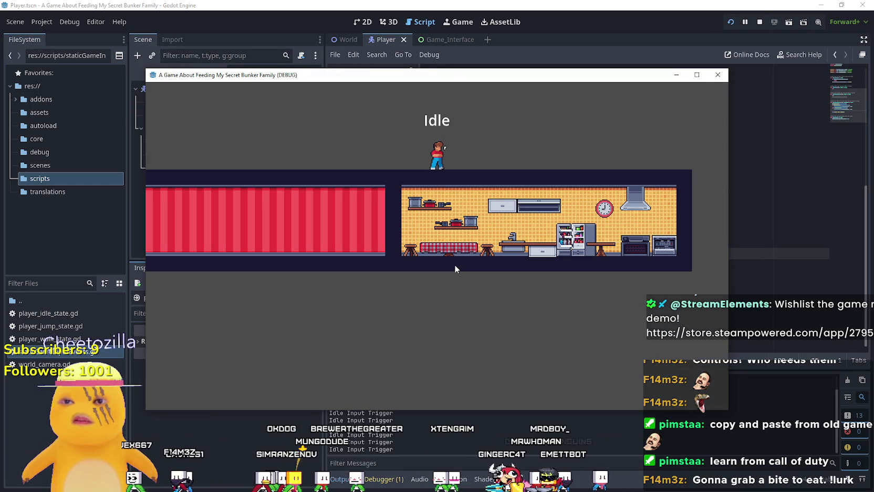
- Walk right and press space to confirm the state label switches to Jump, then stop the game
key(Right)
key(space)
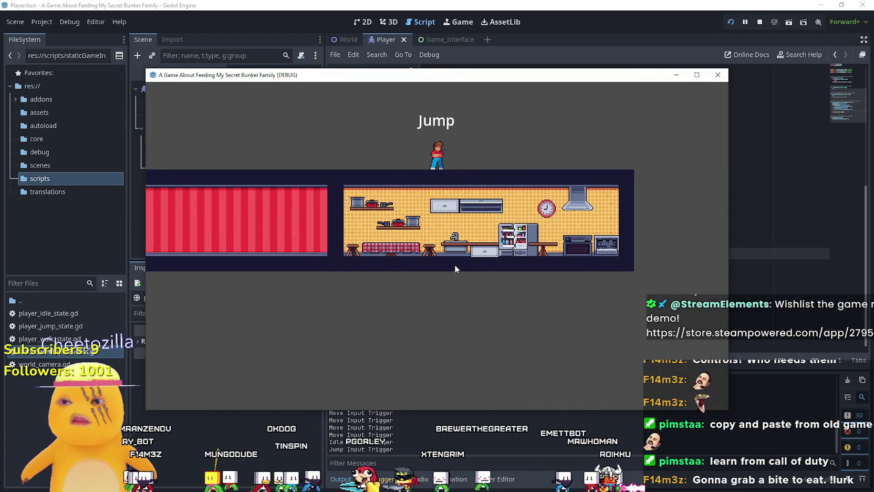
key(space)
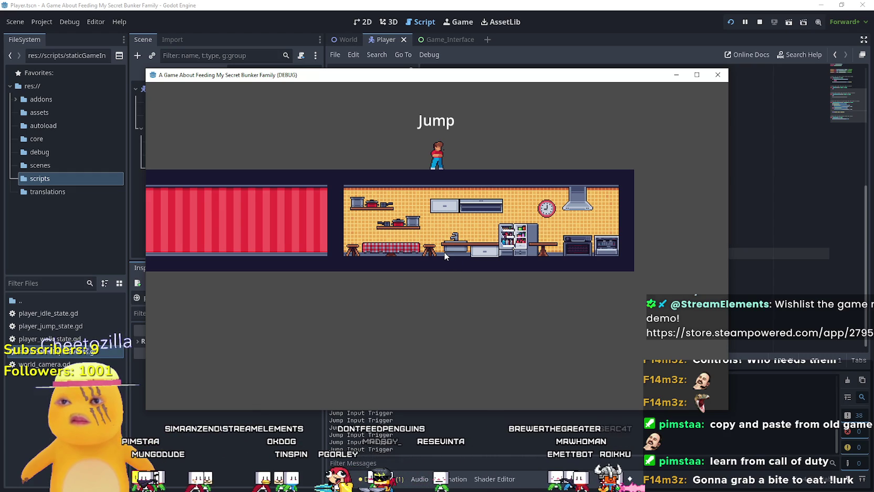
mouse_move(662, 69)
mouse_down()
mouse_move(745, 69)
mouse_move(670, 71)
mouse_up()
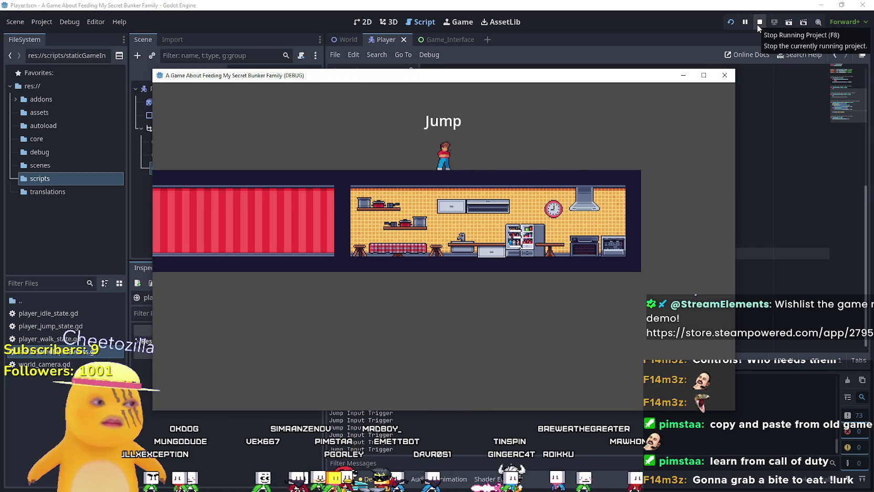
click(758, 22)
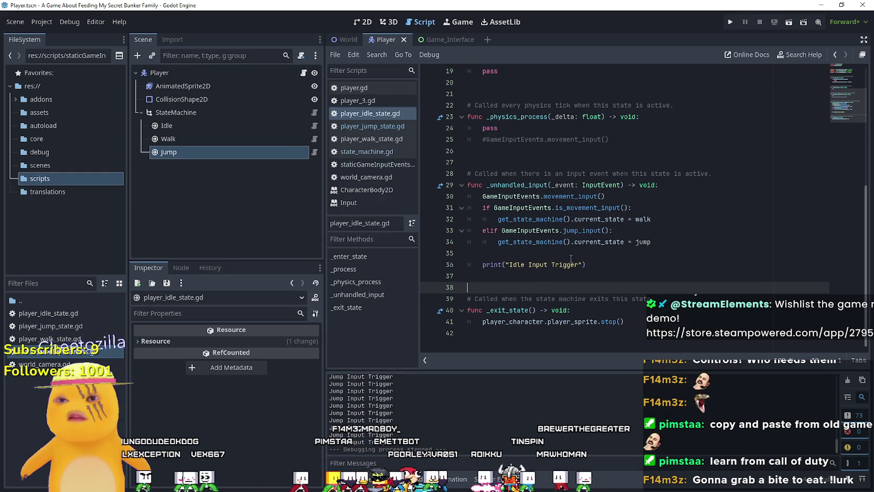
- Open player_jump_state.gd from the Jump node and place the cursor at the end of line 17
click(314, 153)
scroll(634, 271, up, 2)
scroll(634, 271, up, 1)
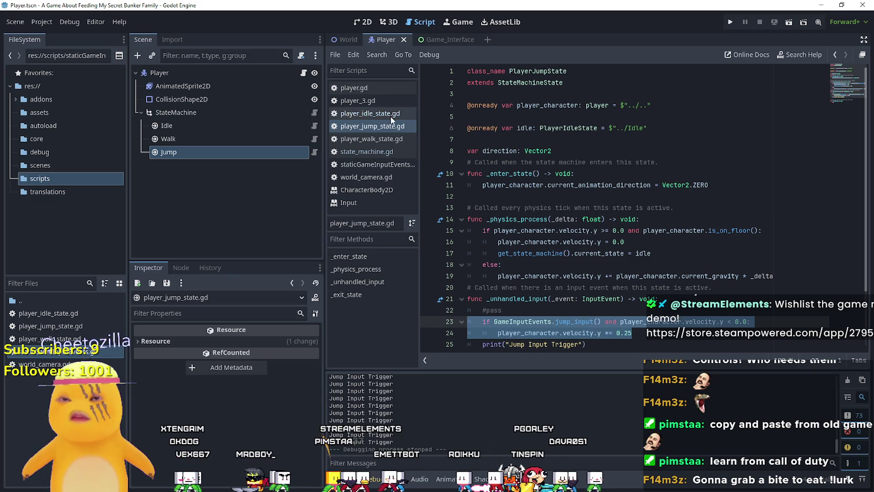
scroll(576, 230, down, 2)
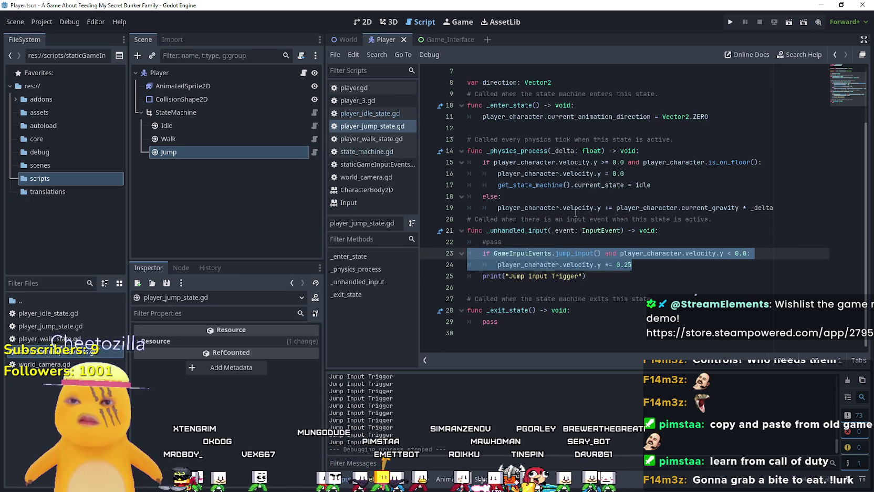
mouse_move(575, 213)
click(651, 185)
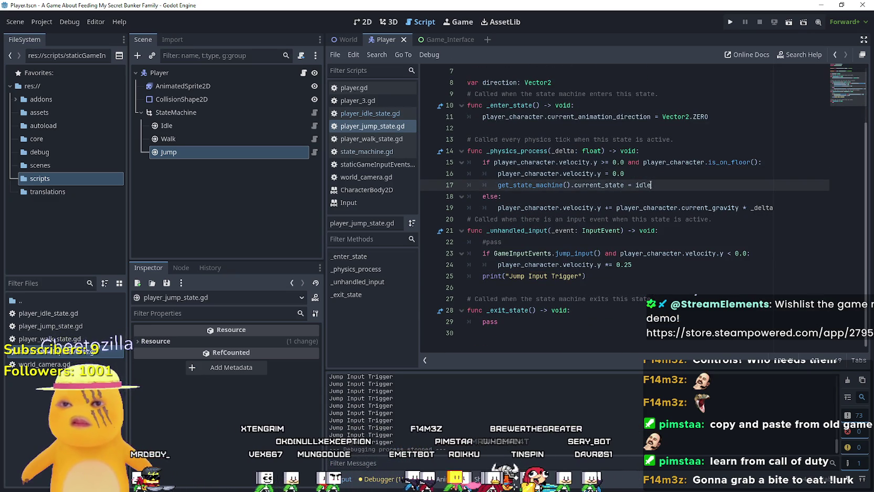
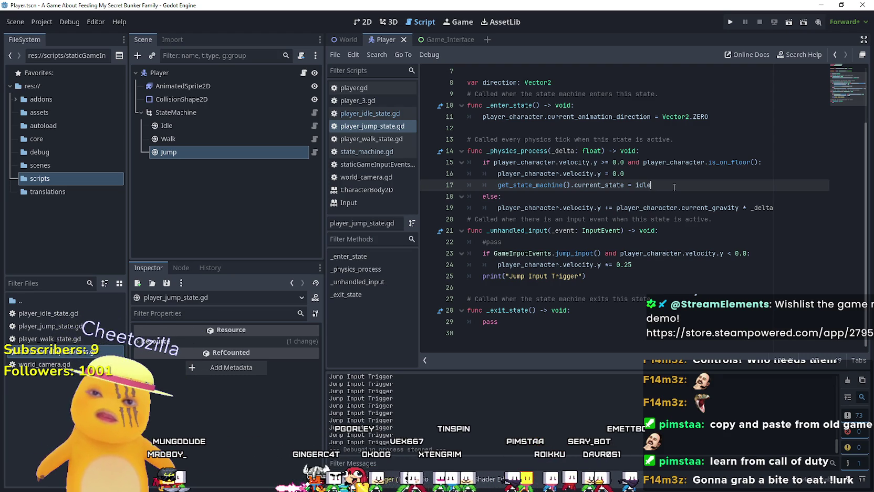
- Set a breakpoint on line 19, run the game and jump to hit it, then stop
click(524, 207)
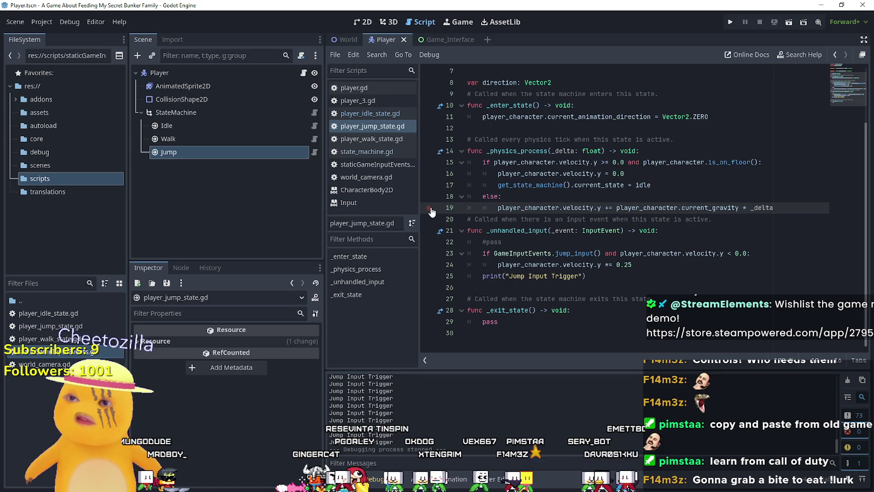
click(429, 208)
key(F5)
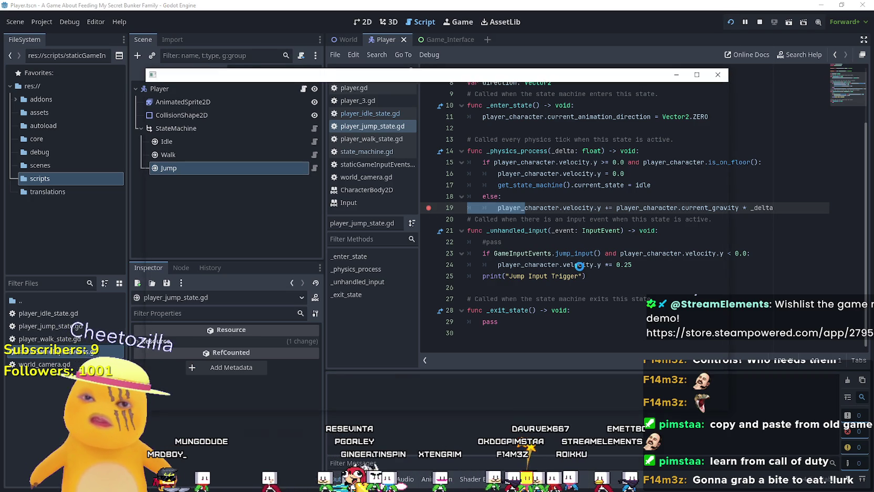
key(space)
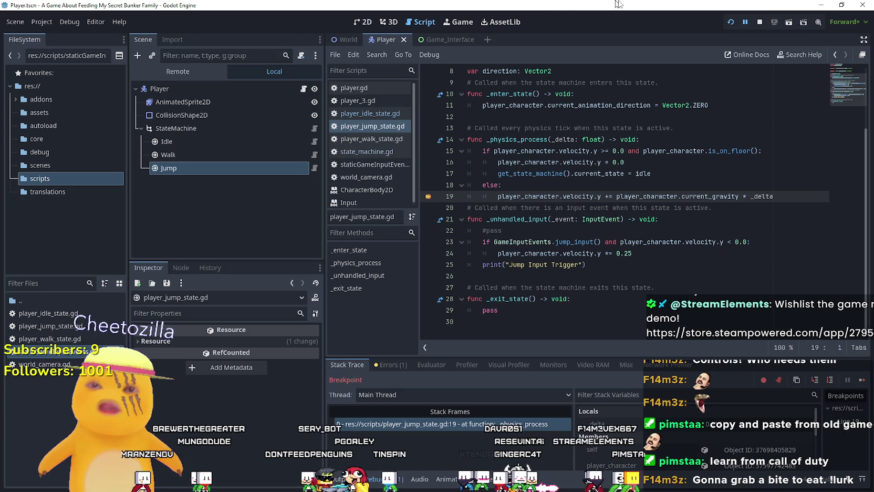
click(759, 22)
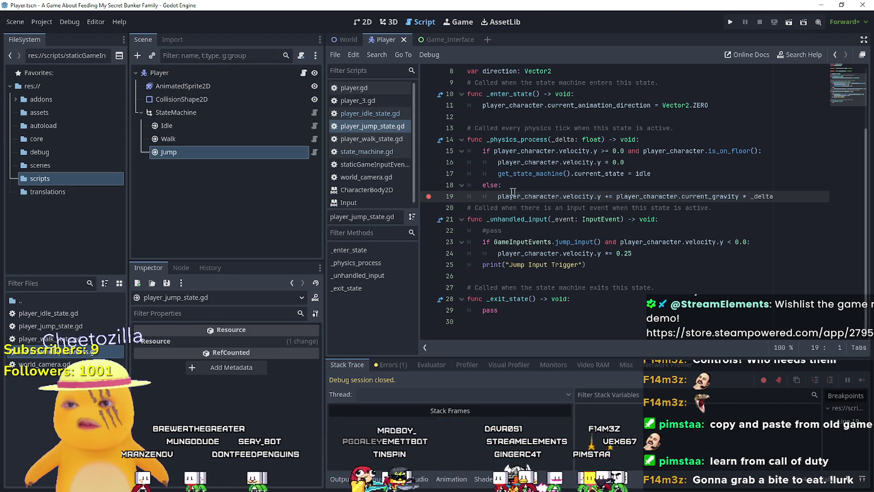
- Clear the line 19 breakpoint and change '+=' to '-=' on that line
drag(428, 196, 525, 197)
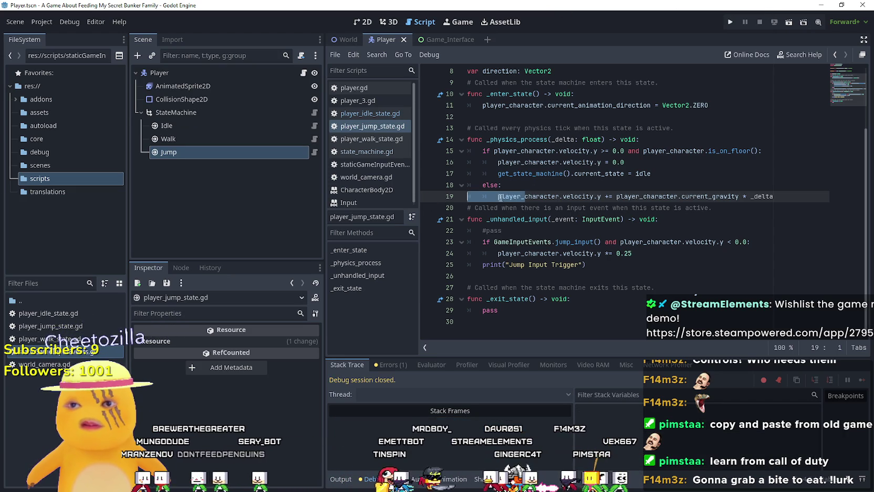
click(608, 197)
key(Delete)
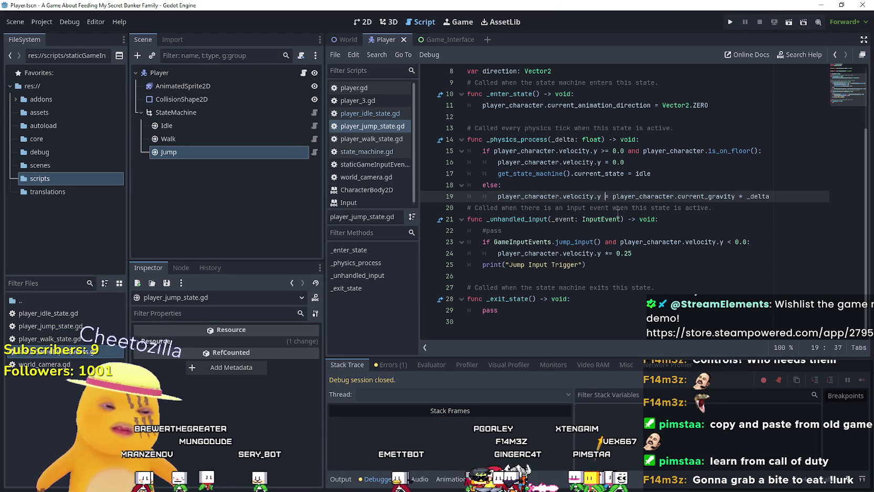
text(-)
- Run the game, walk right and jump, then re-add the line 19 breakpoint and resume
click(727, 21)
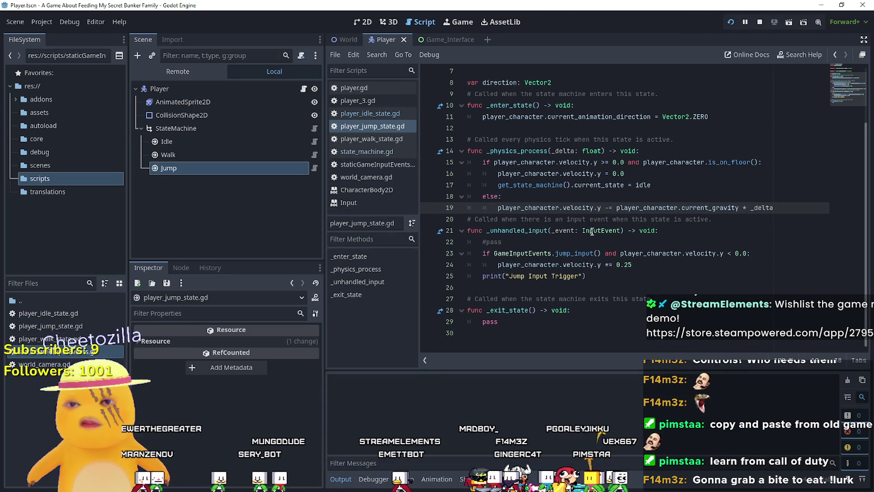
key(d)
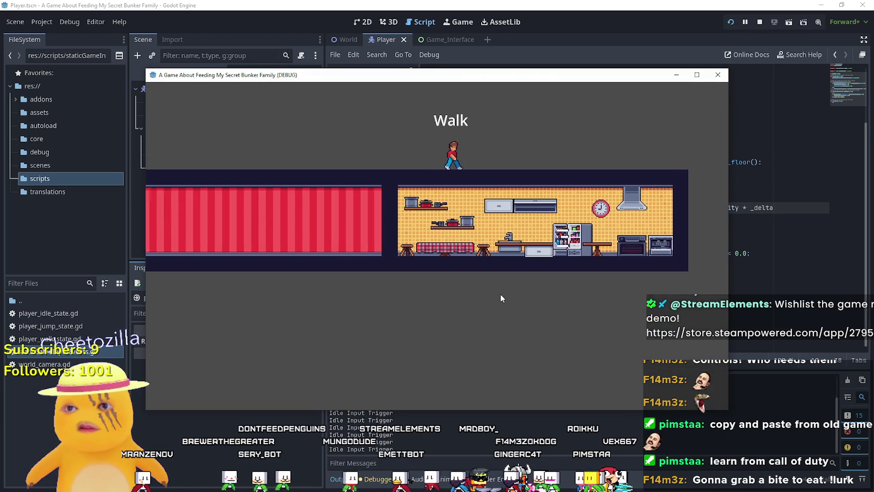
key(space)
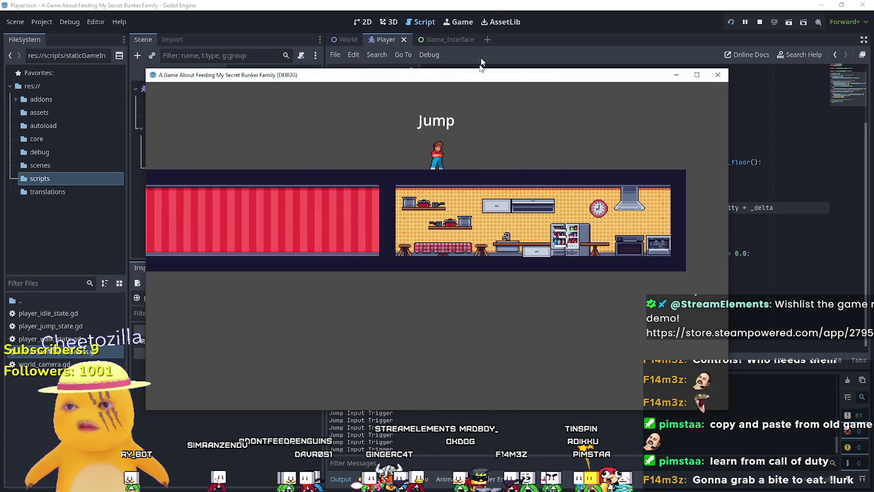
click(530, 5)
click(429, 208)
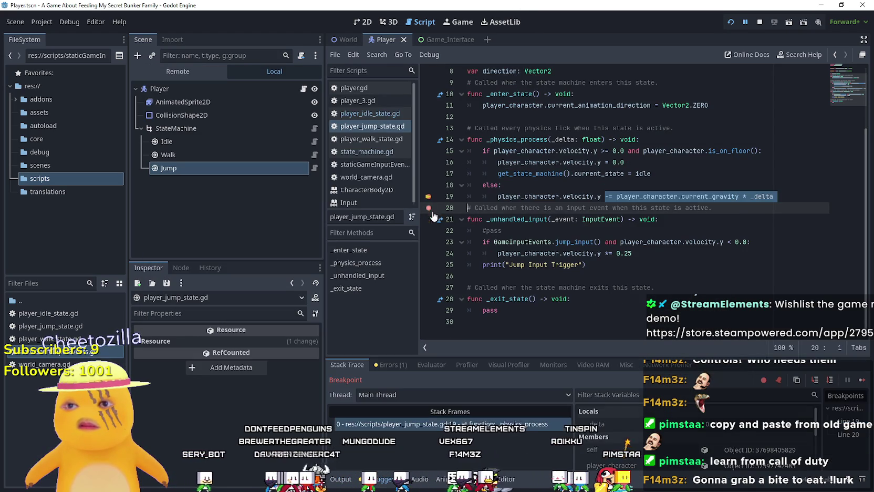
click(735, 223)
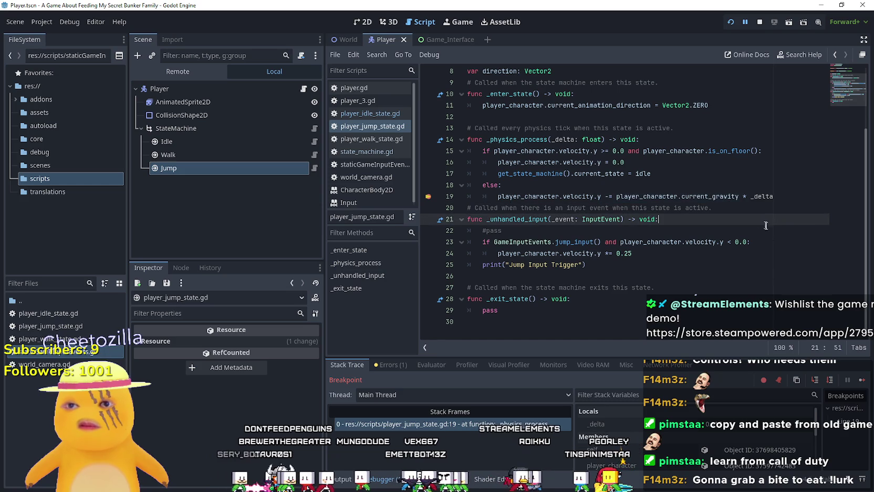
click(862, 380)
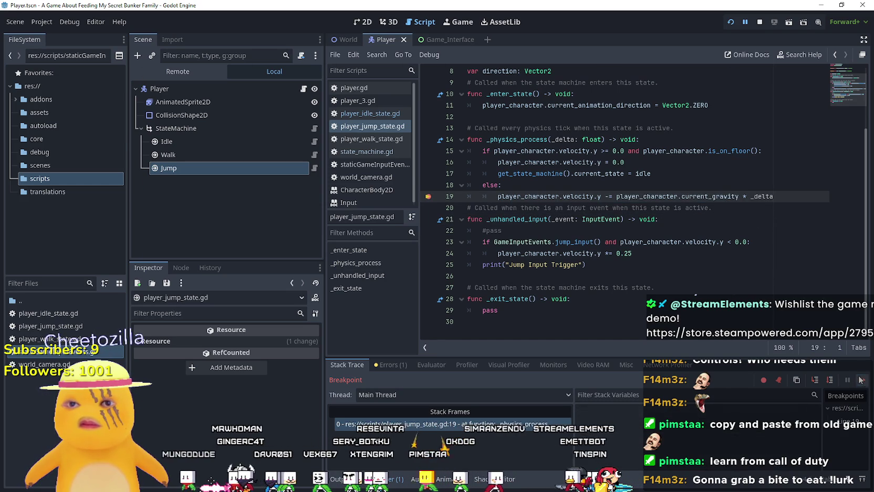
double_click(713, 197)
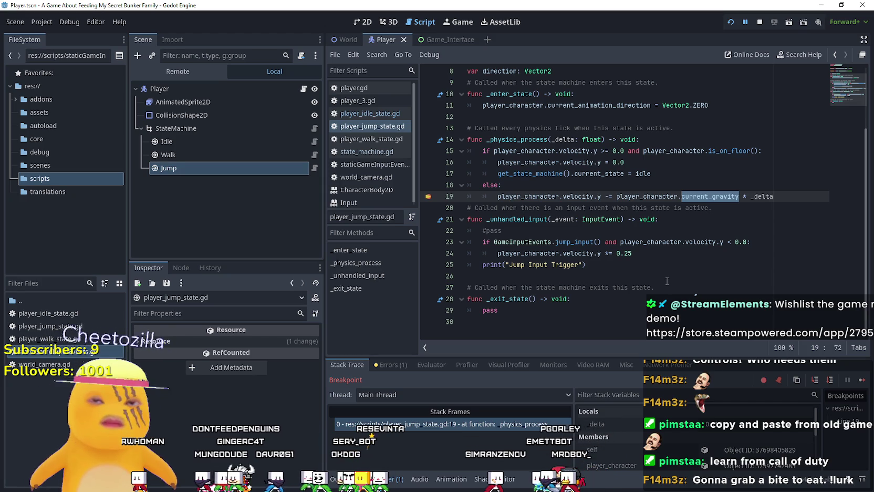
click(667, 278)
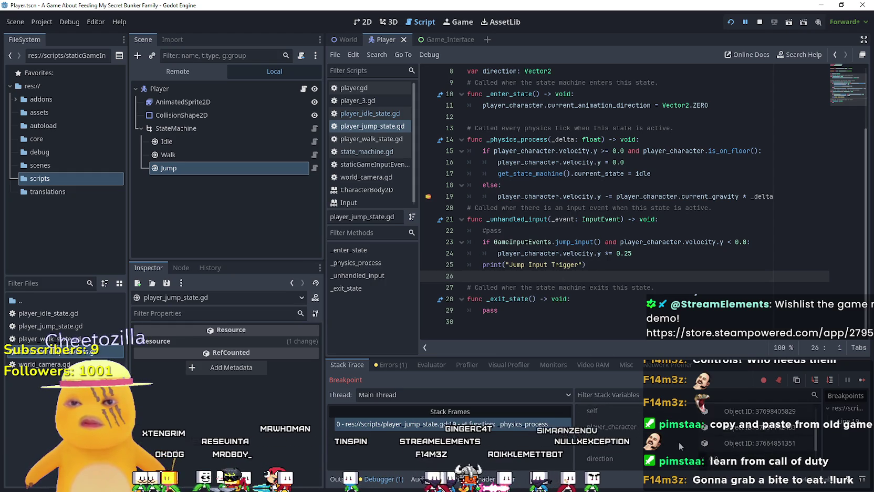
scroll(684, 440, down, 3)
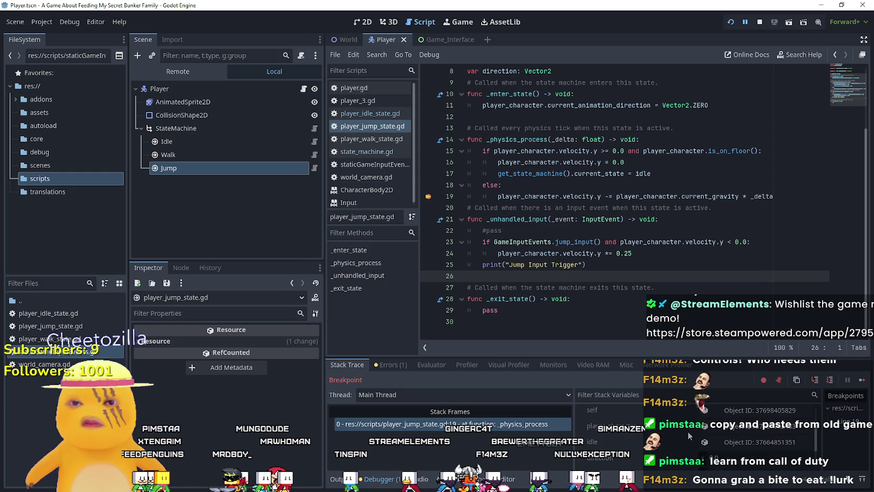
scroll(693, 430, up, 3)
click(740, 430)
scroll(178, 439, down, 10)
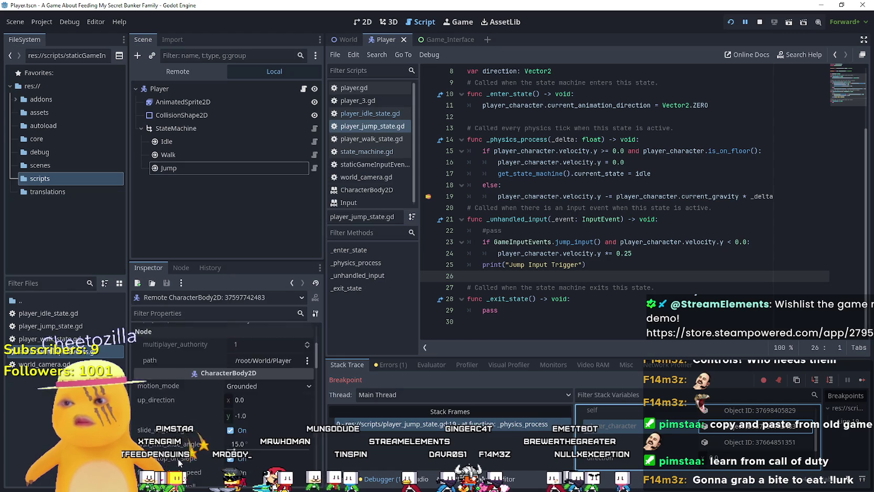
scroll(178, 440, up, 4)
click(248, 347)
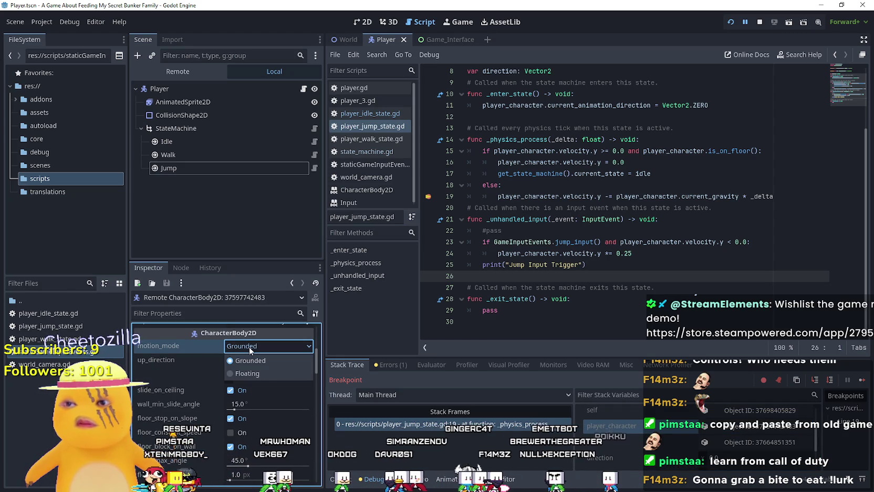
click(227, 404)
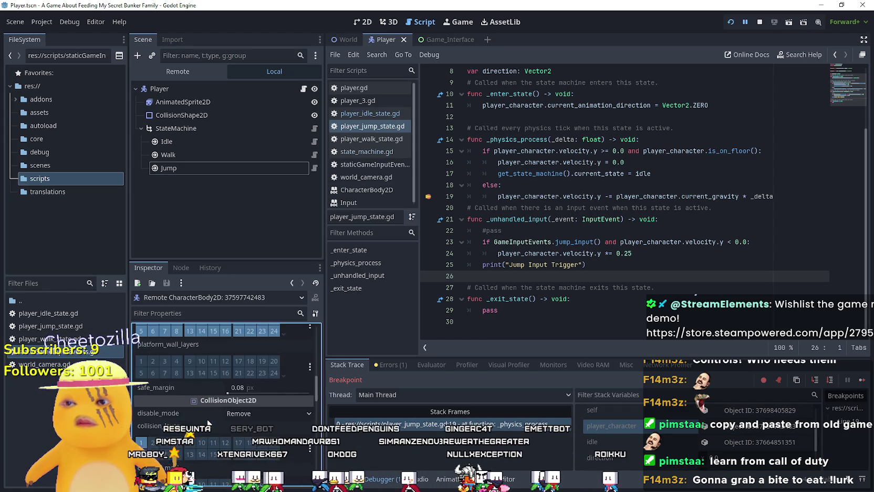
mouse_move(208, 418)
scroll(208, 418, down, 10)
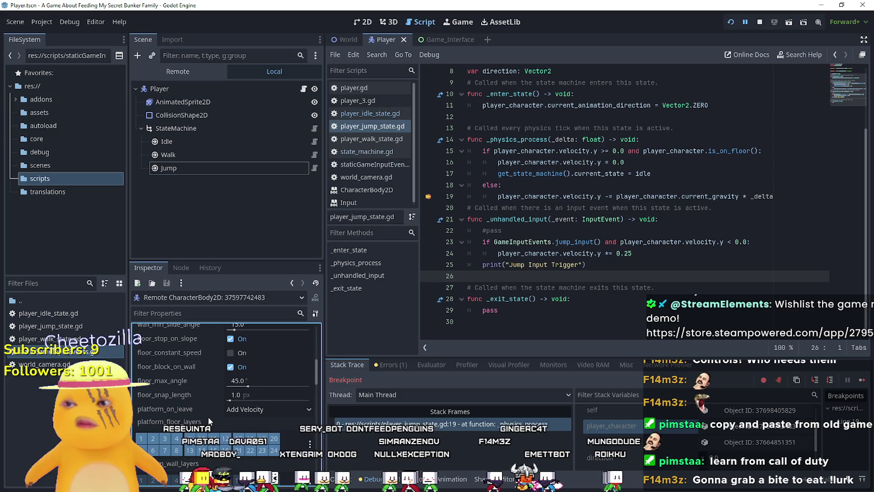
scroll(208, 415, down, 2)
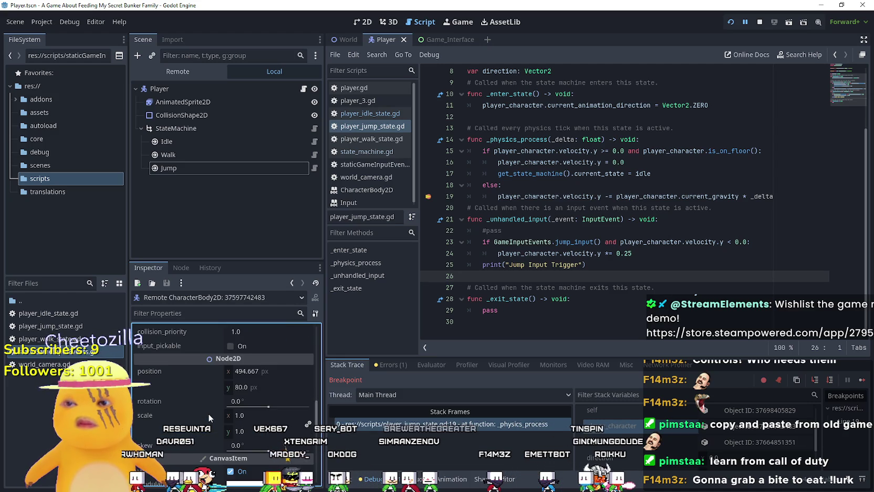
click(860, 382)
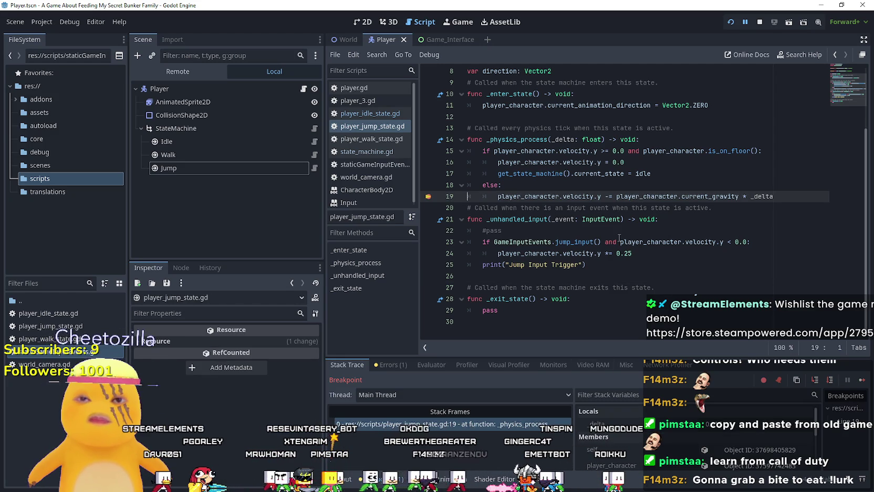
- Stop the paused debug session, rerun the project, then stop it once more
click(651, 185)
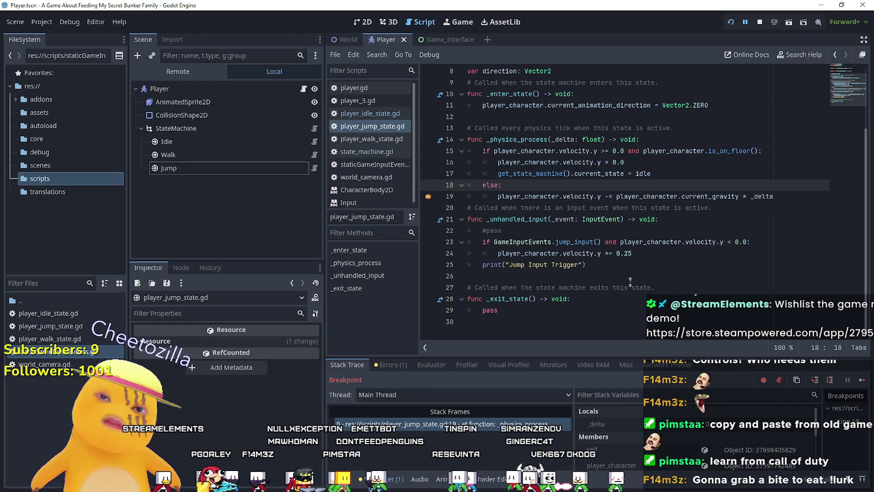
click(759, 22)
click(729, 23)
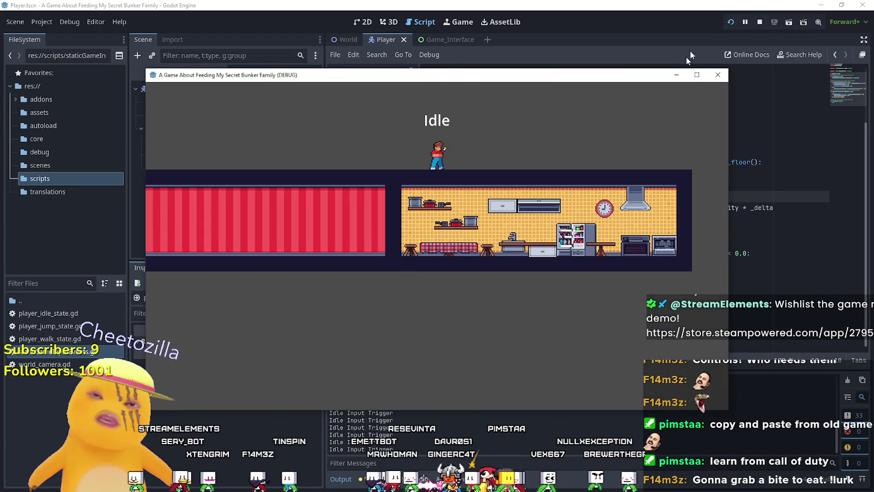
click(761, 22)
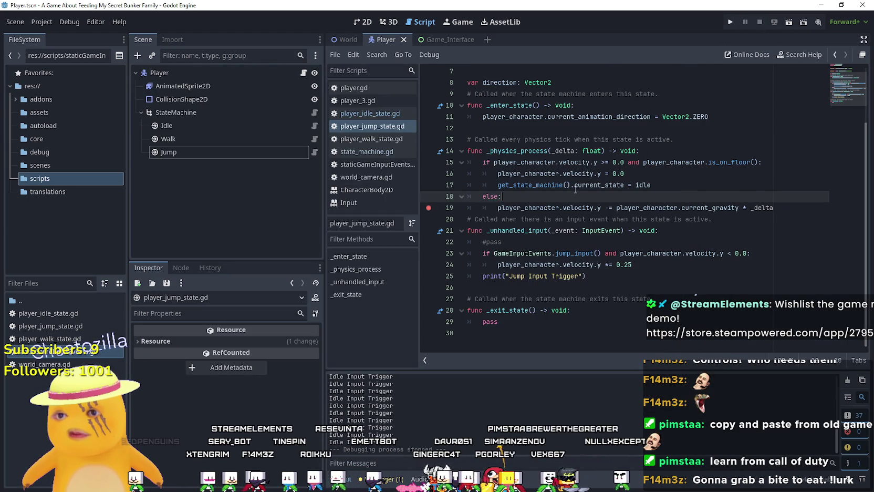
- Open player_idle_state.gd and move to its _physics_process code
click(315, 126)
click(682, 258)
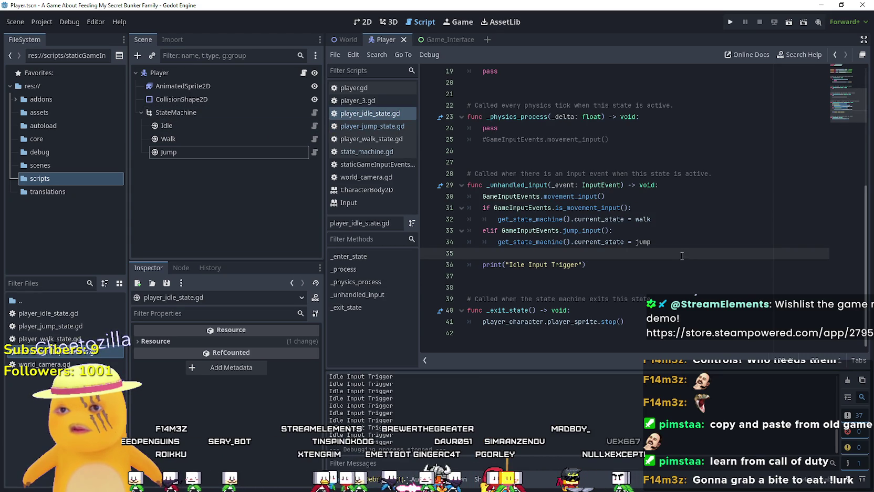
scroll(681, 255, up, 3)
click(574, 207)
key(Down)
key(Down)
key(Down)
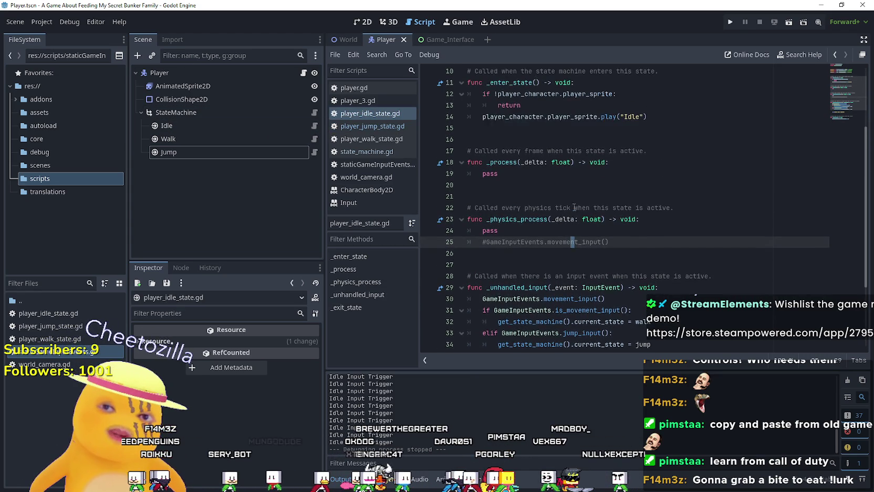
scroll(573, 207, up, 2)
scroll(566, 209, down, 5)
click(636, 264)
scroll(638, 262, up, 3)
- Select lines 24–25, the pass and the commented-out movement_input call
click(647, 242)
key(shift+Home)
key(shift+Home)
key(shift+Up)
key(shift+Home)
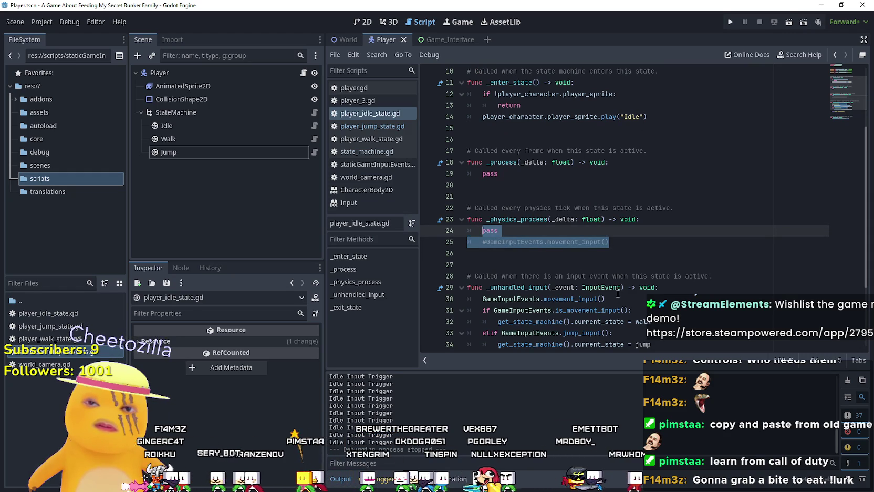
mouse_move(604, 287)
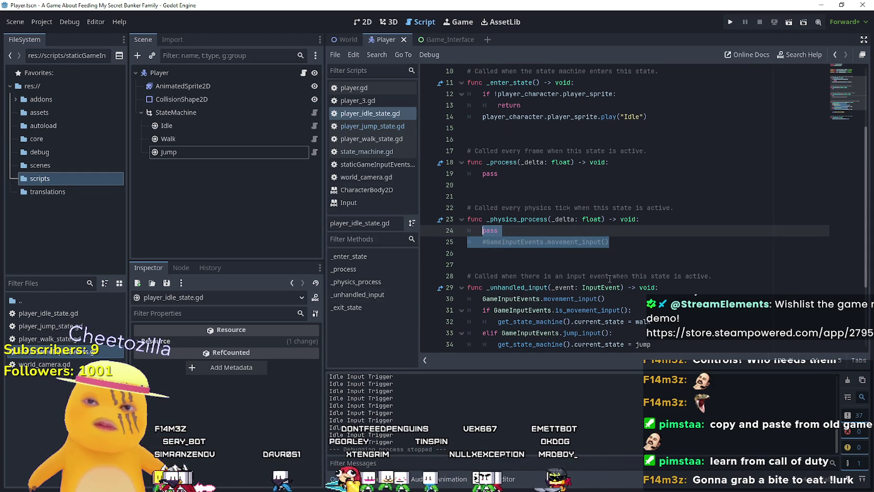
scroll(609, 278, down, 2)
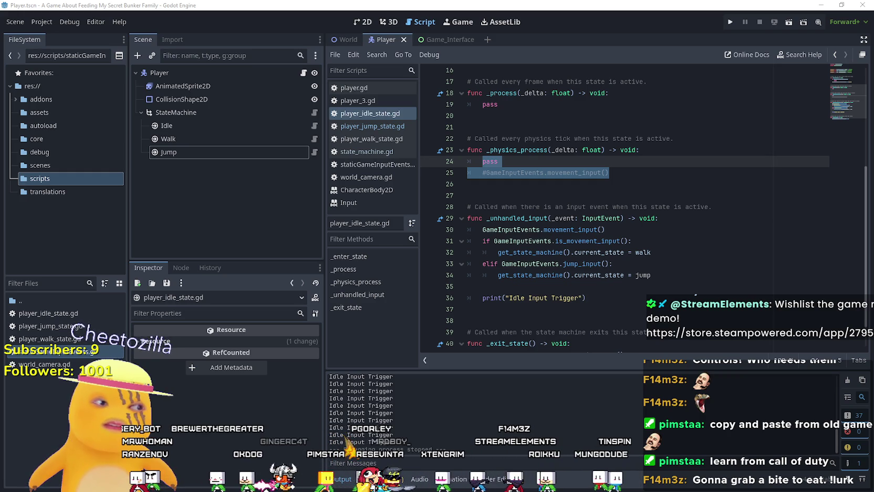
click(673, 217)
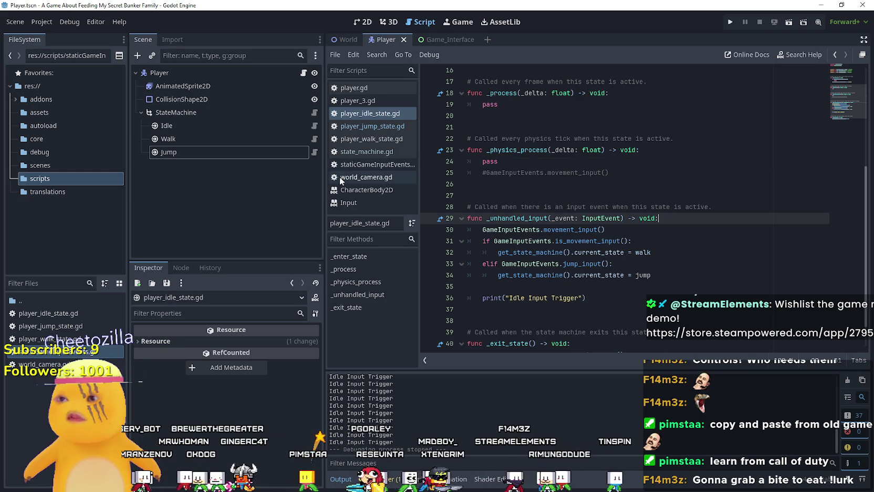
- In player_jump_state.gd, turn line 19's '=' into '+=' so current_gravity * _delta accumulates
click(314, 151)
click(616, 209)
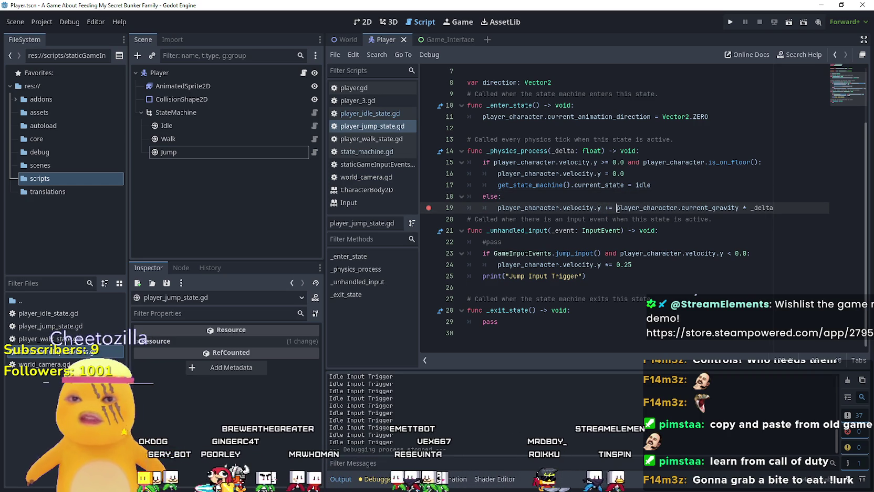
text(=)
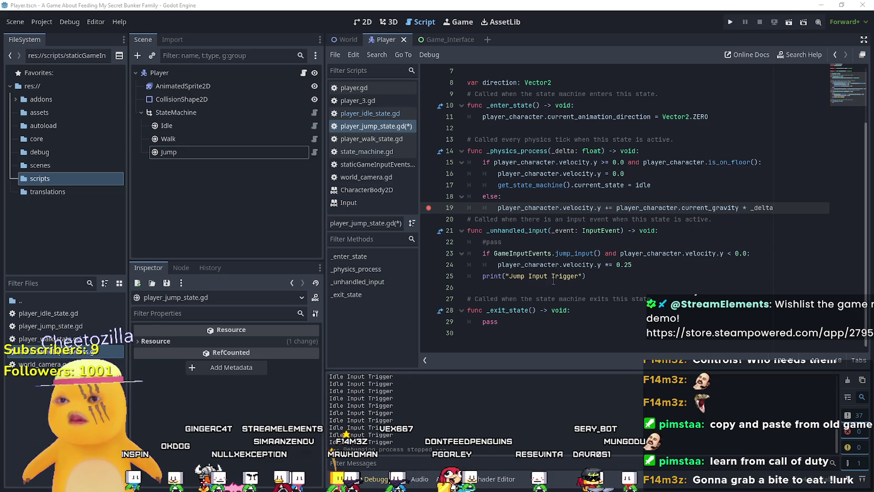
- Copy the floor-check block on lines 15–19 of the jump state script
click(553, 278)
drag(790, 208, 414, 164)
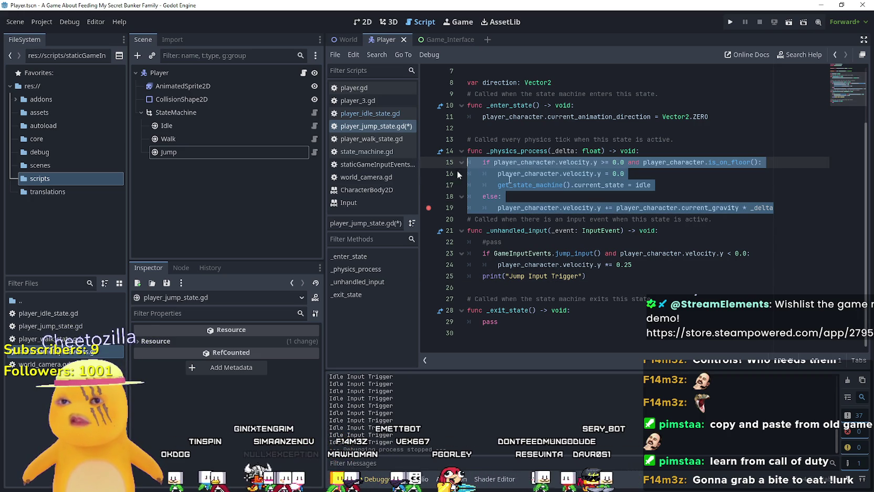
right_click(564, 177)
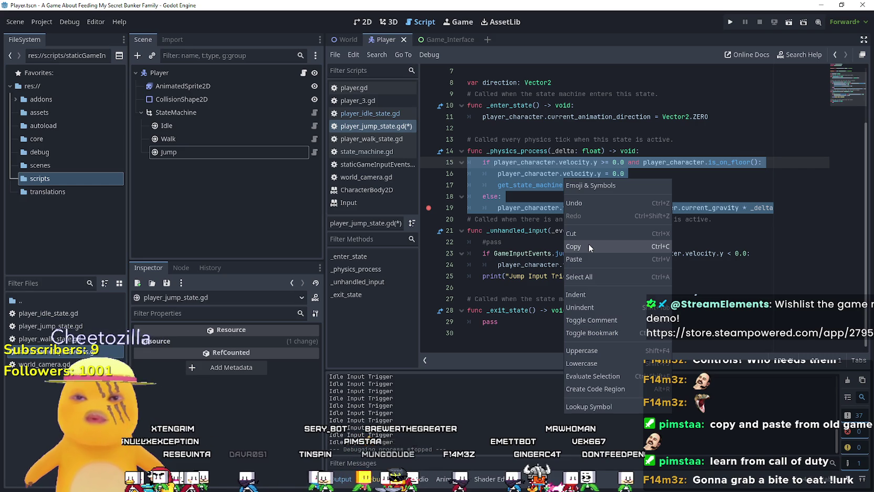
click(587, 246)
scroll(585, 243, up, 1)
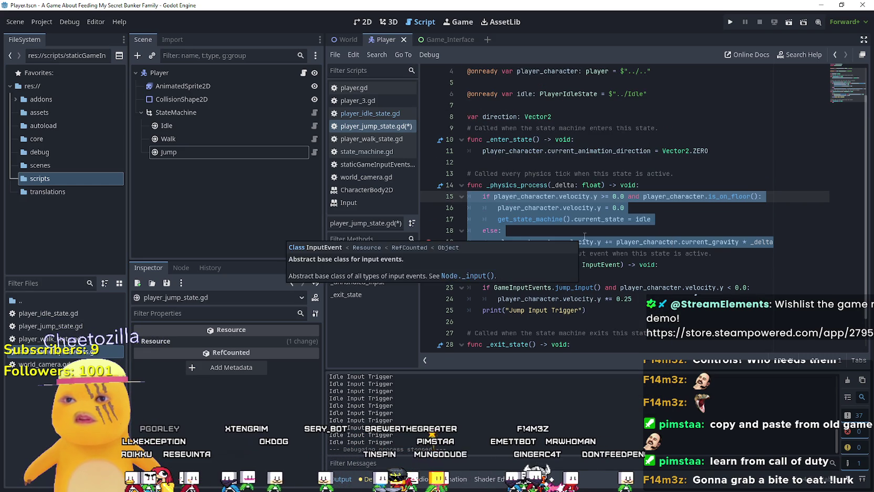
scroll(584, 237, up, 1)
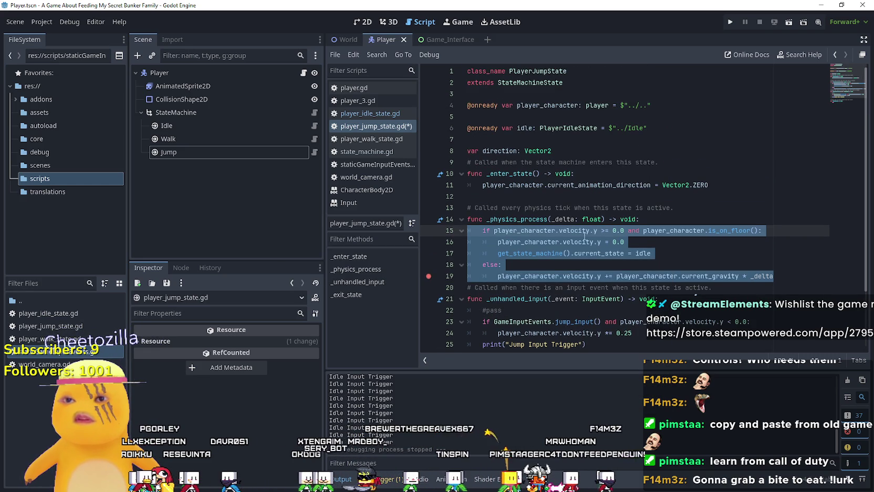
- In player_idle_state.gd, replace pass with 'if not player_character.is_on_floor():'
click(314, 125)
scroll(597, 209, up, 2)
drag(612, 242, 491, 231)
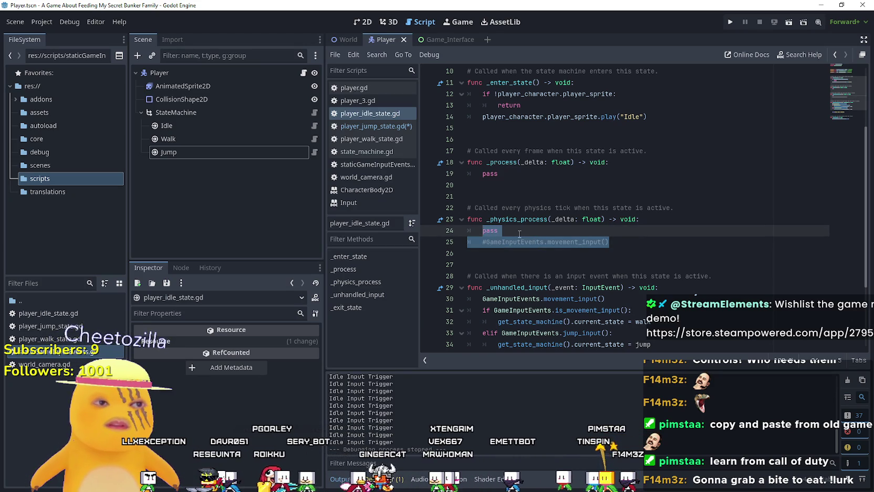
text(if not playe)
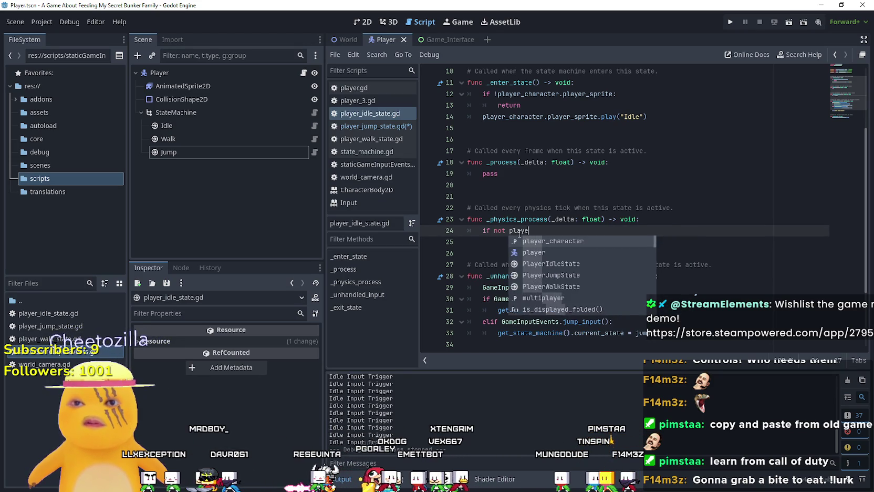
key(Return)
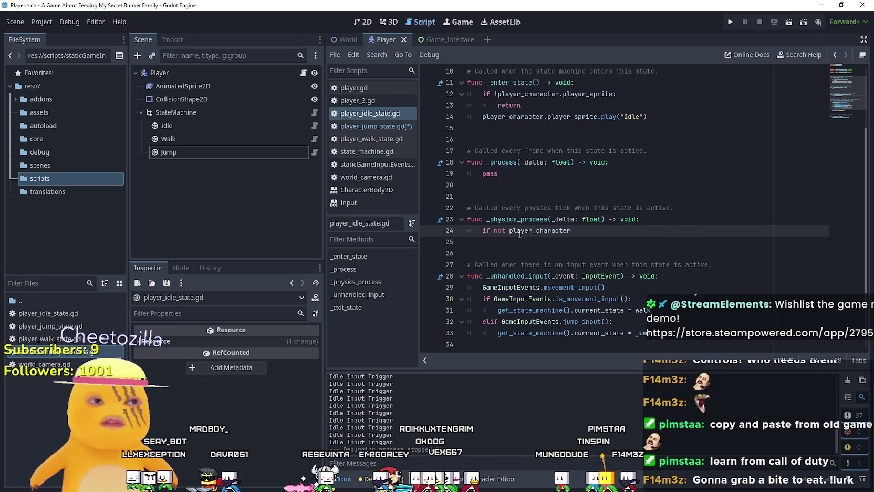
text(.is_on)
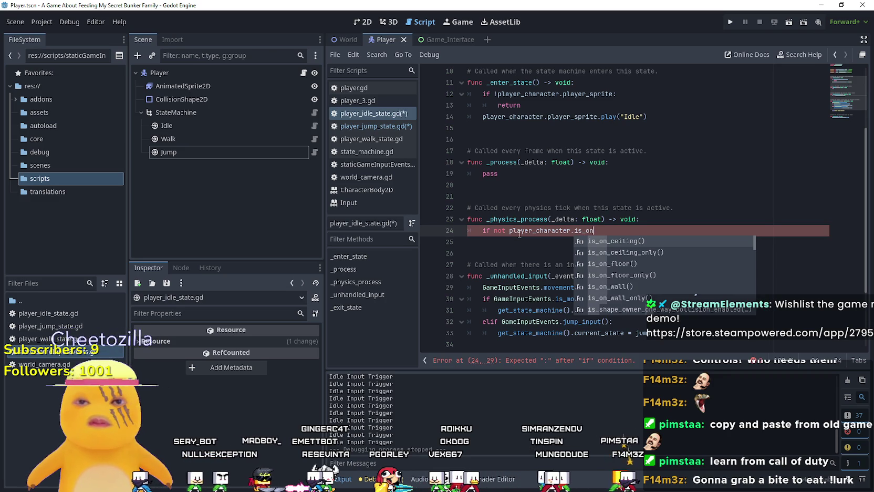
text(_f)
key(Return)
text(:)
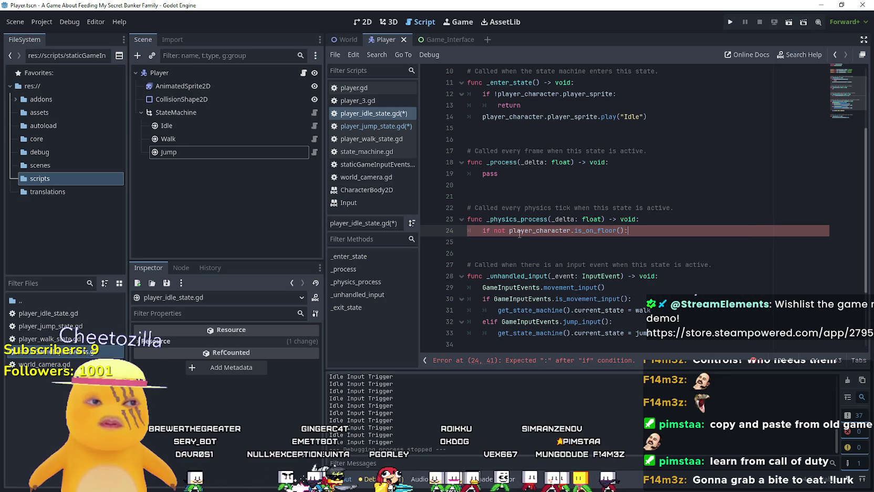
- Inside the if, write get_state_machine().current_state = jump
key(Return)
text(get_)
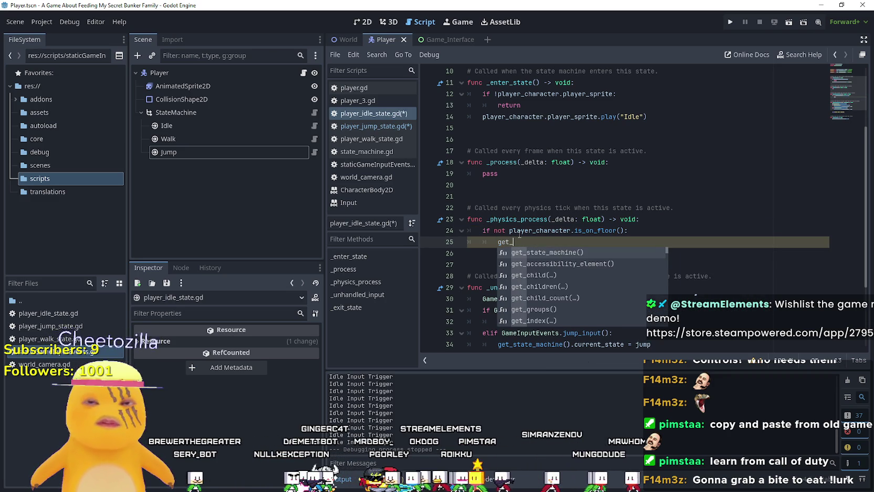
key(Return)
text(.cur)
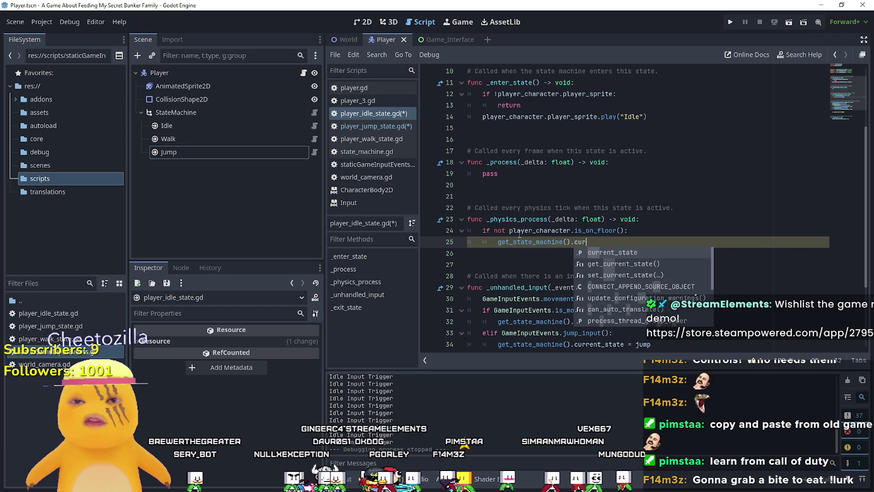
key(Return)
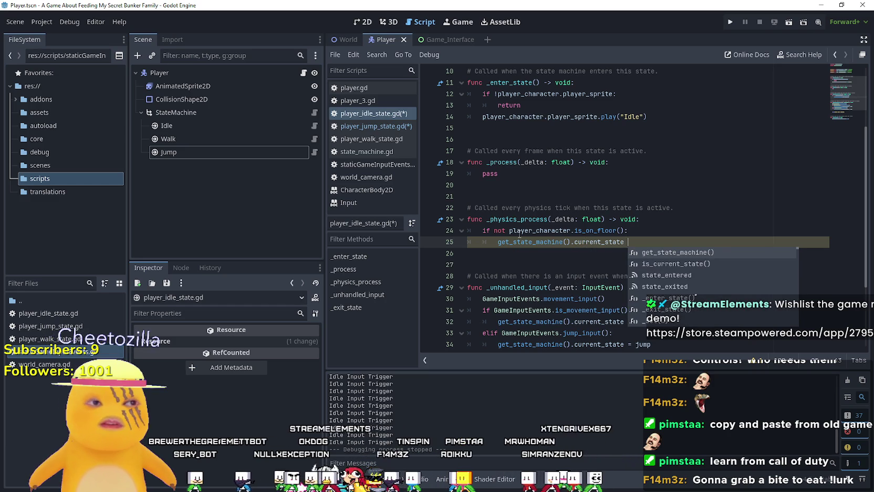
text(=)
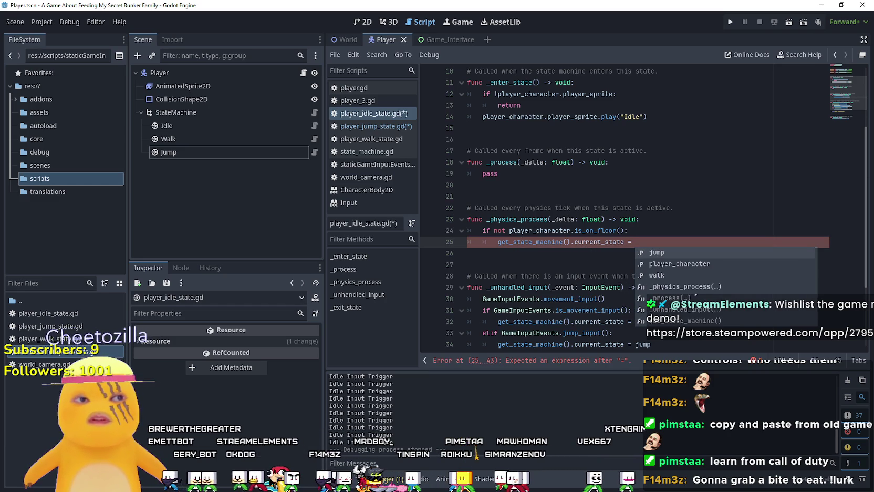
scroll(514, 131, up, 3)
scroll(541, 146, down, 1)
scroll(546, 152, down, 5)
click(659, 175)
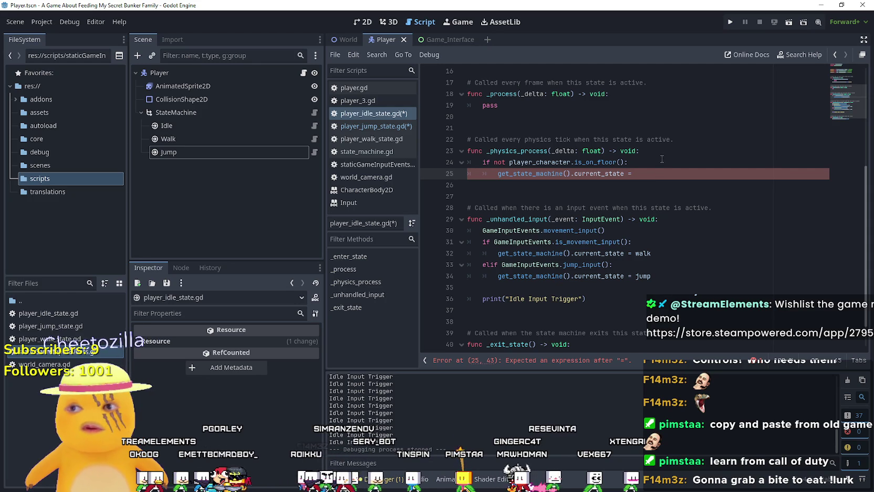
click(648, 187)
- Run the game, continue past the line 19 breakpoint, then stop it with F8
click(730, 22)
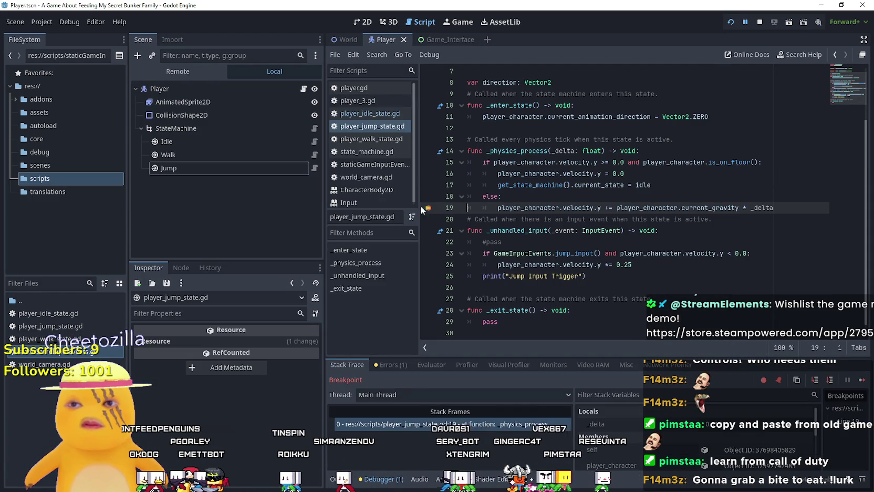
click(861, 381)
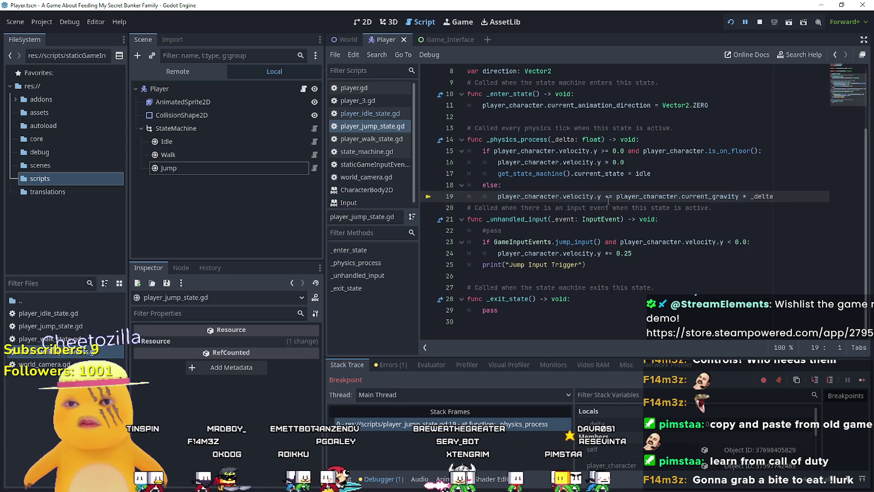
click(861, 381)
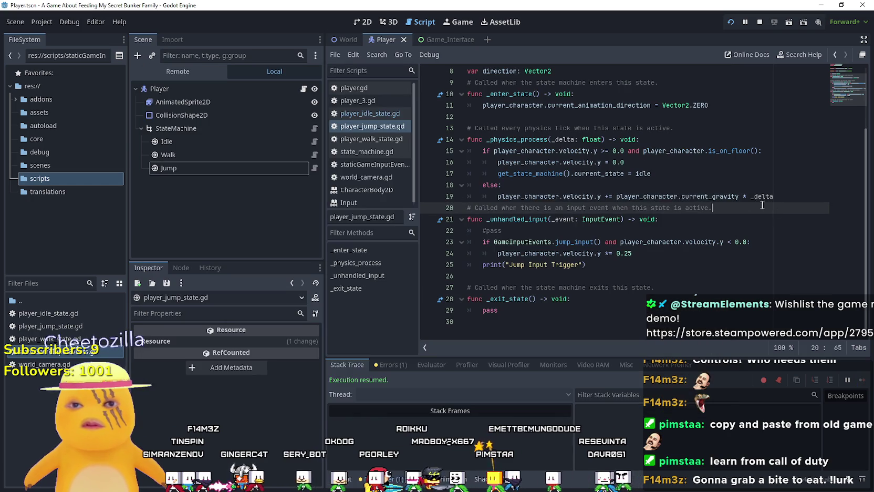
key(F8)
- Inspect player_character and _delta in line 19 of the jump script
double_click(616, 196)
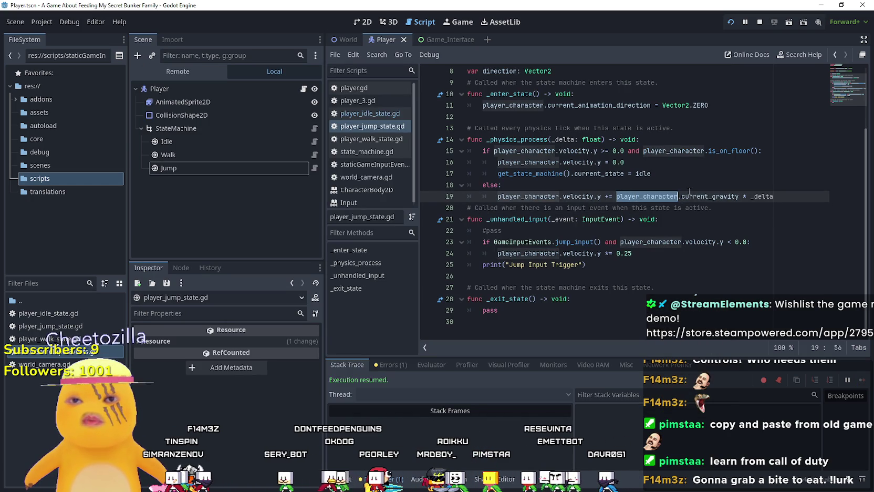
click(743, 196)
double_click(764, 195)
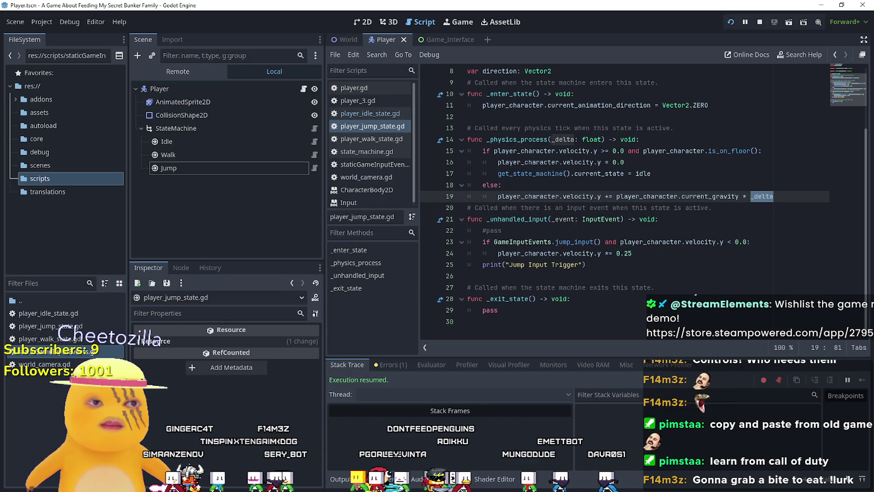
scroll(626, 189, up, 2)
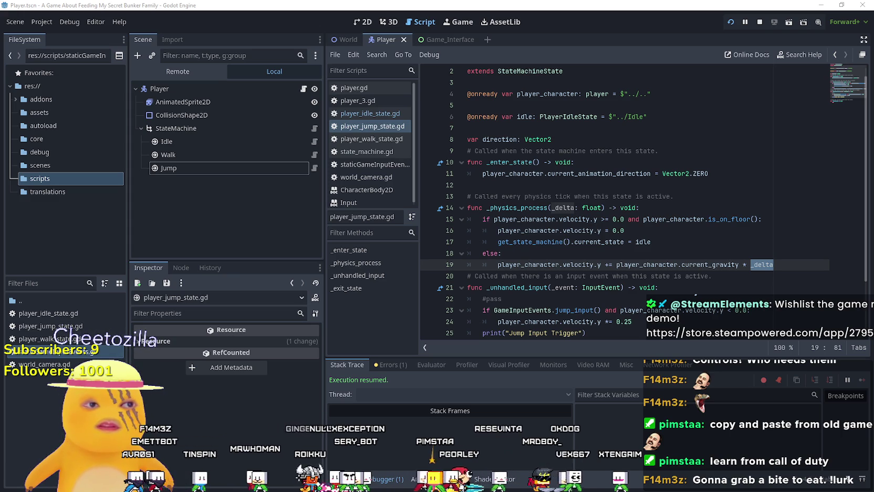
click(428, 162)
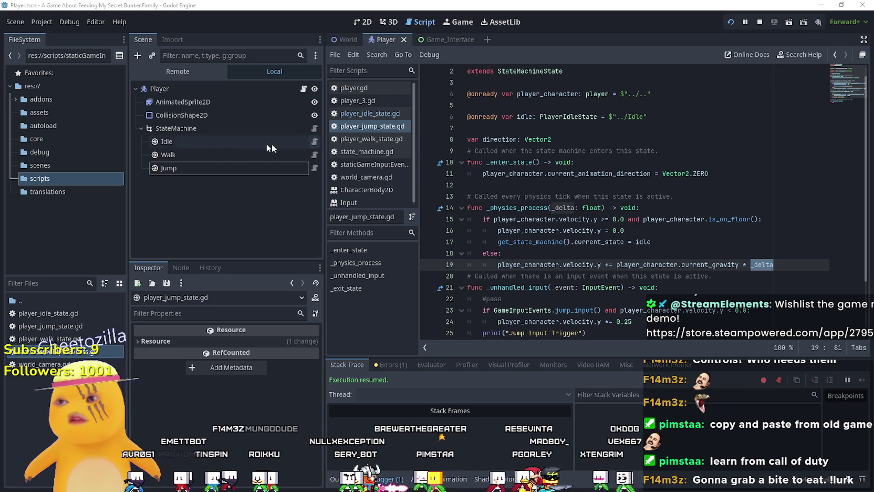
- Change current_gravity in player.gd from 800.0 to 1200.0 and save it
click(307, 88)
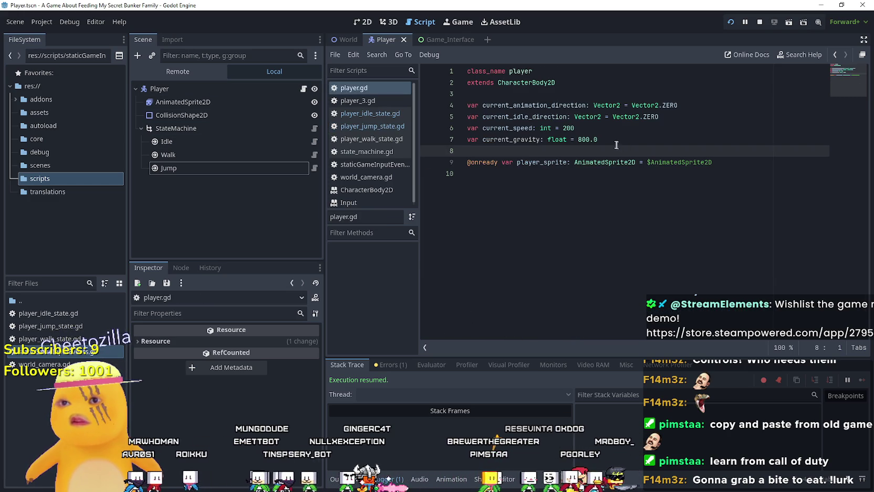
double_click(584, 139)
text(12)
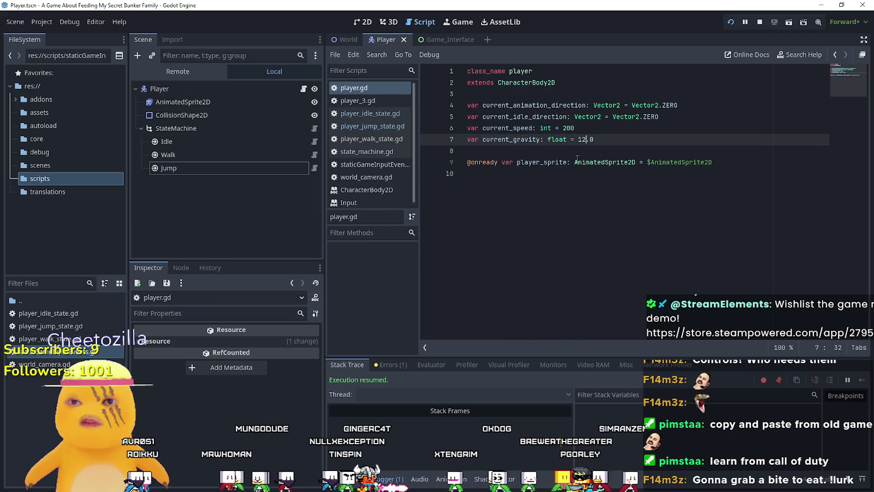
text(00)
click(629, 150)
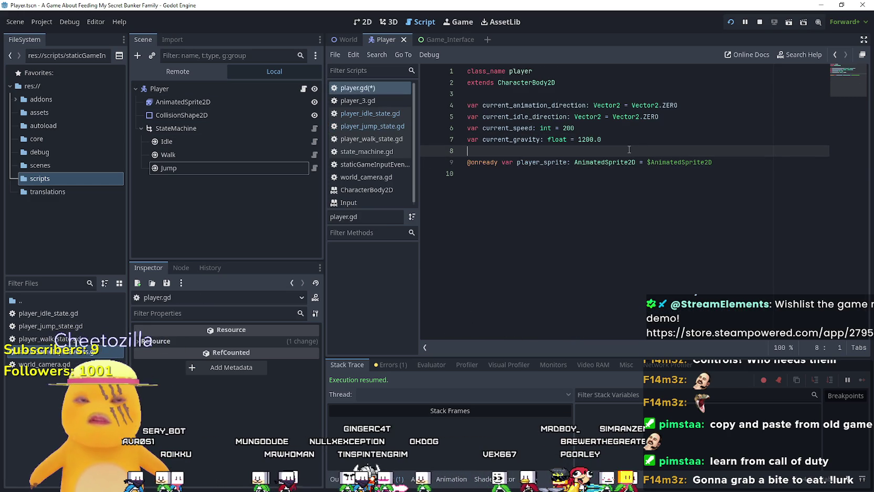
key(ctrl+s)
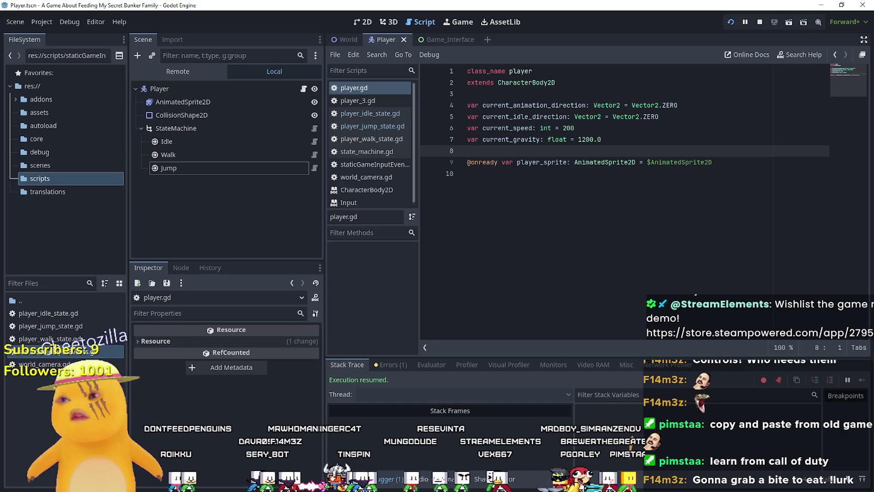
click(314, 167)
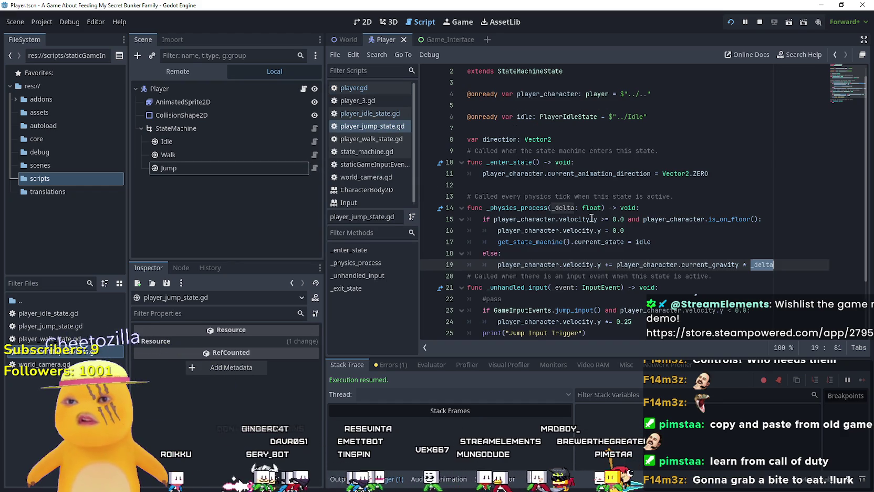
- Rename _delta to delta in the parameter and line 19's gravity term, then relaunch the game
click(555, 208)
key(BackSpace)
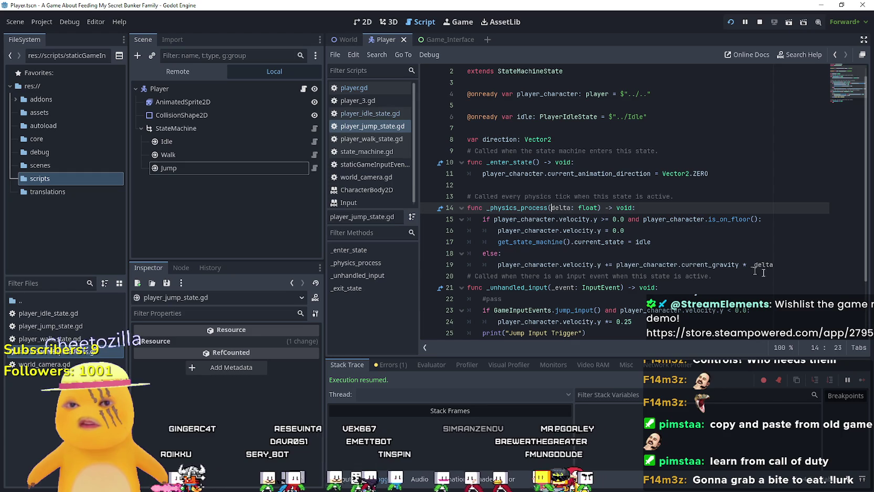
click(754, 264)
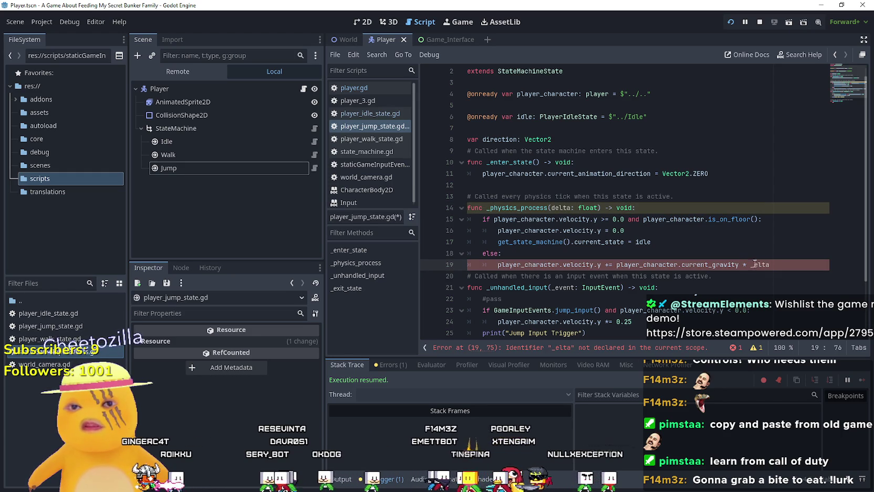
key(Delete)
key(Delete)
key(Delete)
text(de)
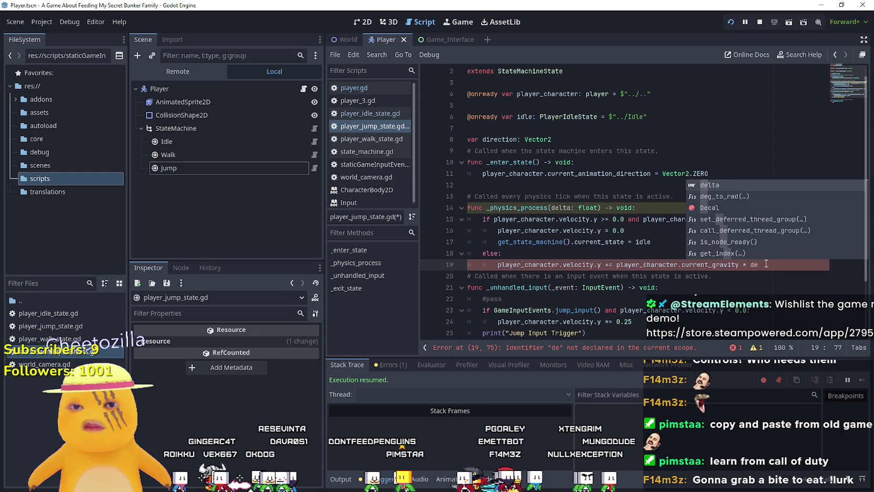
click(728, 181)
click(717, 236)
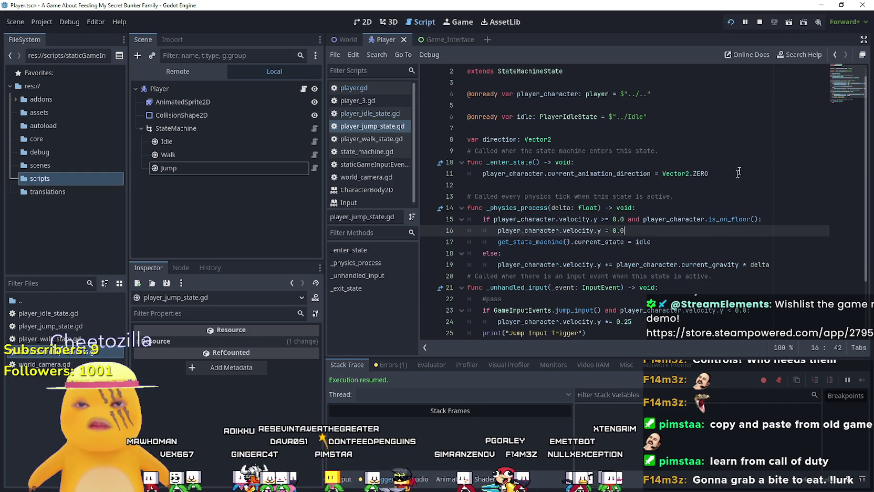
click(760, 21)
key(F5)
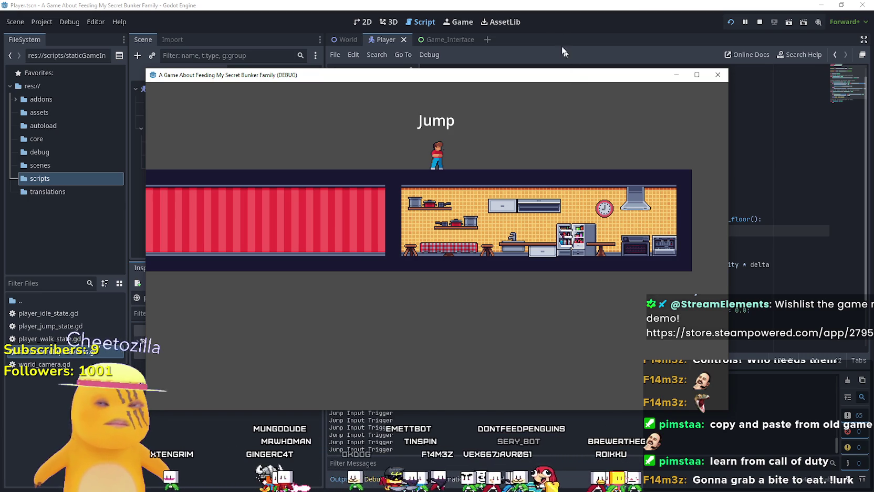
- Close the game, add a breakpoint on line 19, and glance at the World scene
key(alt+F4)
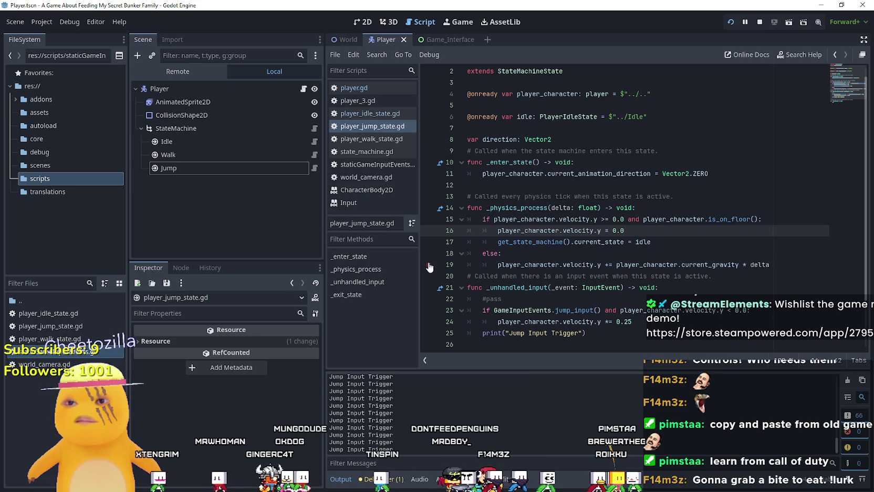
click(429, 265)
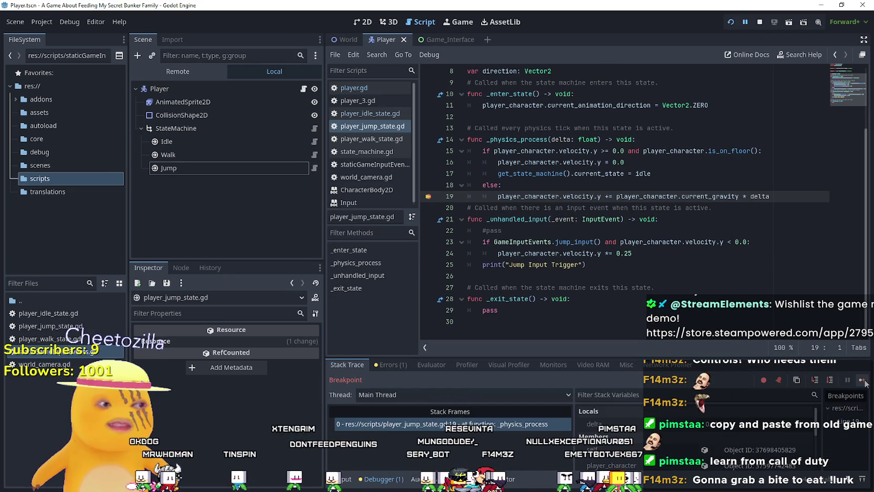
click(362, 21)
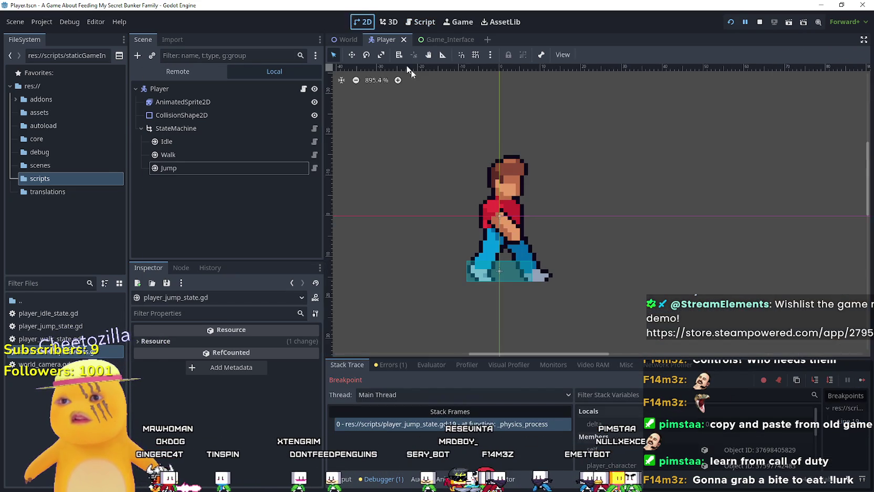
click(345, 40)
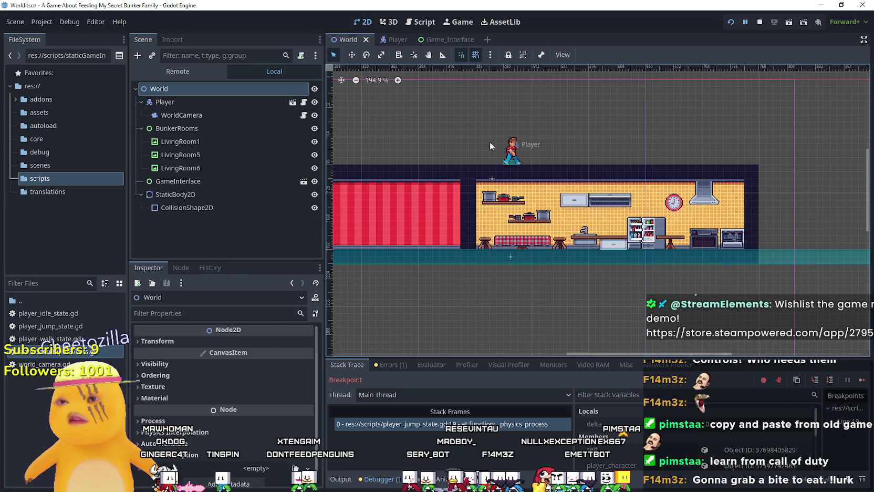
scroll(527, 168, up, 5)
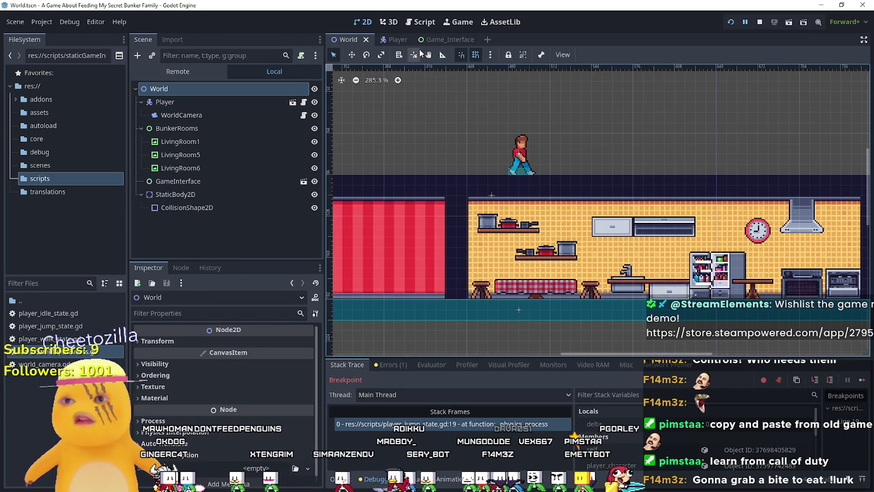
click(399, 40)
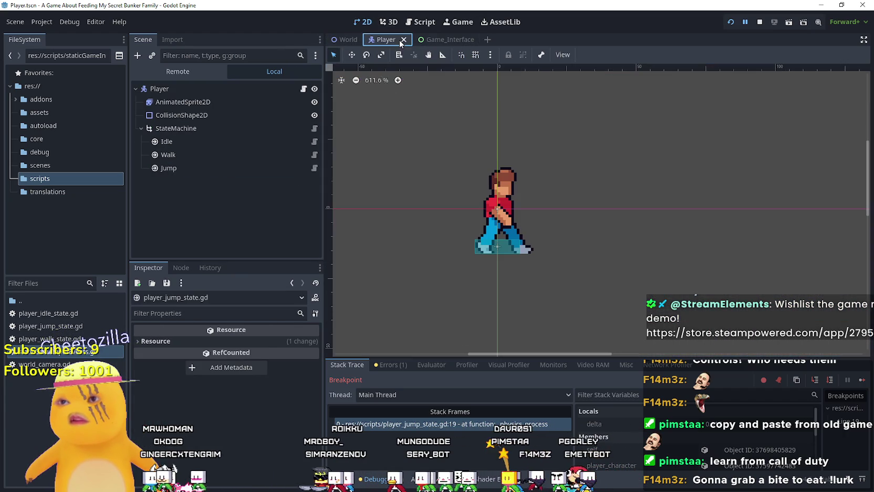
click(314, 168)
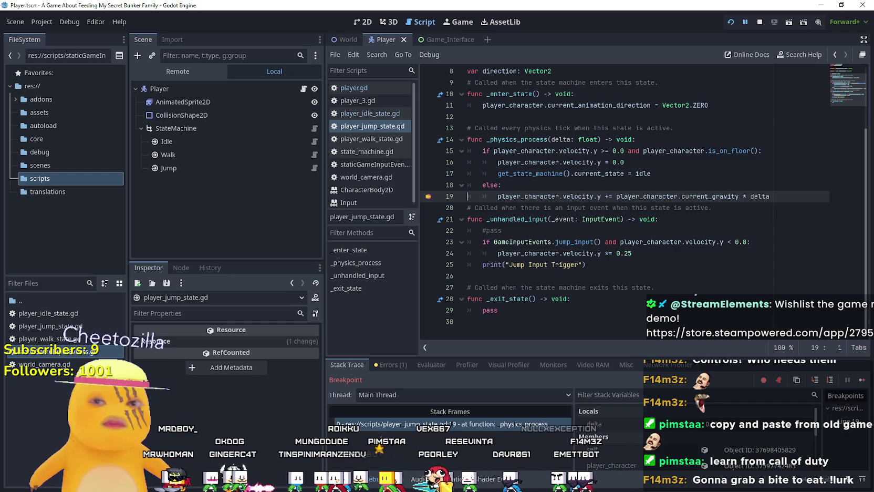
- Inspect player_character.current_gravity in line 19's gravity expression
double_click(583, 197)
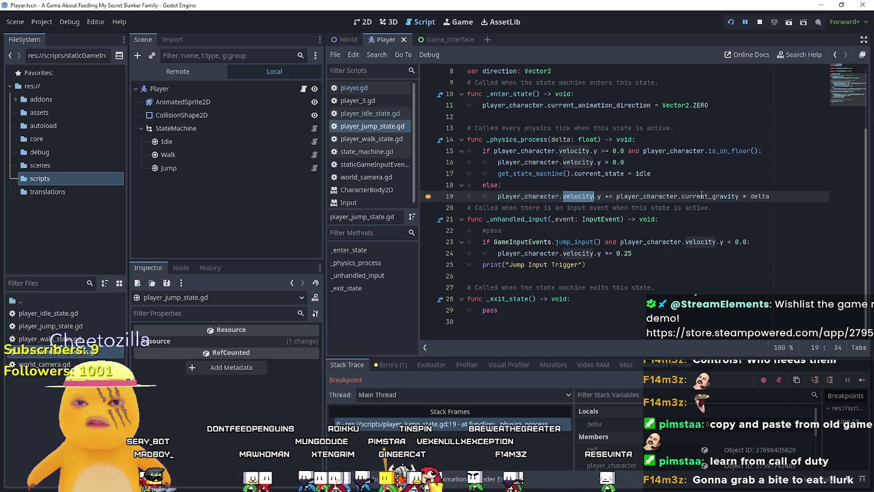
drag(738, 196, 617, 198)
drag(794, 198, 612, 197)
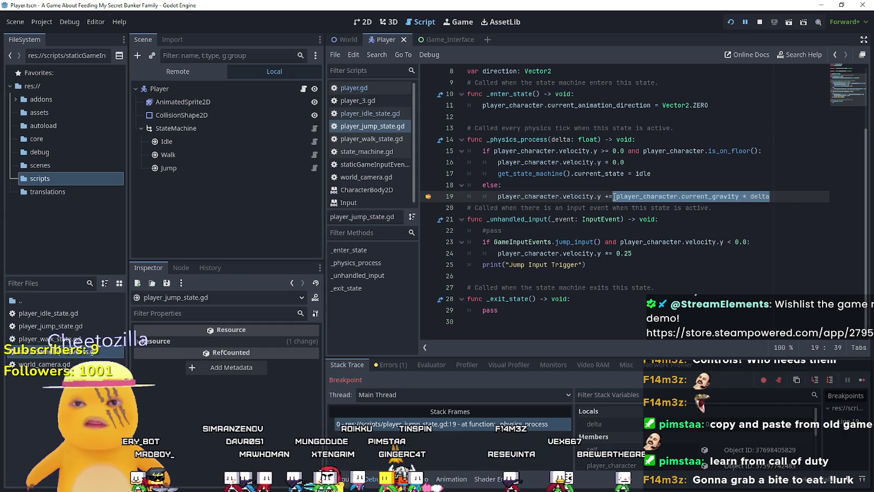
click(613, 196)
drag(739, 197, 616, 197)
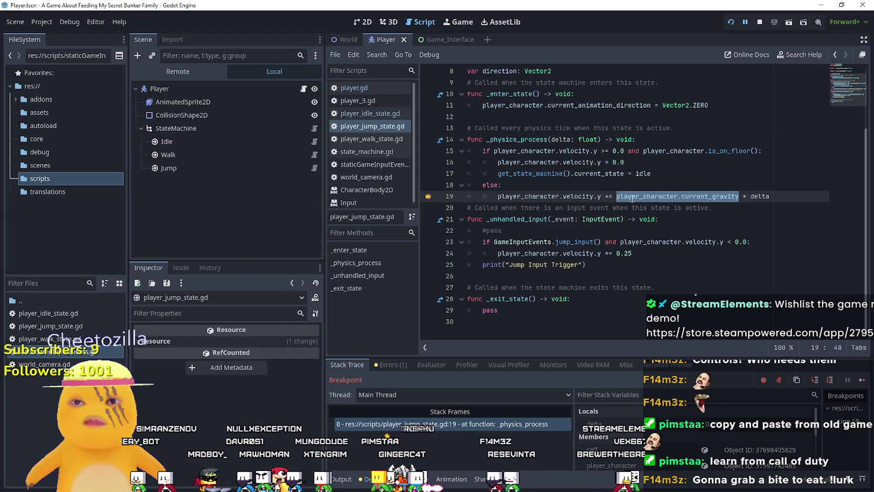
mouse_move(635, 192)
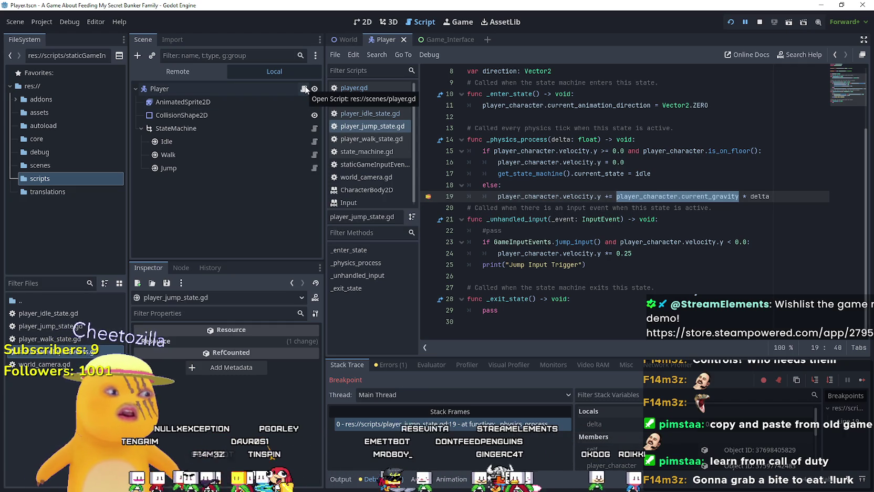
click(314, 154)
- Copy move_and_slide() from player_walk_state.gd line 46 and paste it as jump script line 20
click(738, 277)
scroll(738, 276, down, 10)
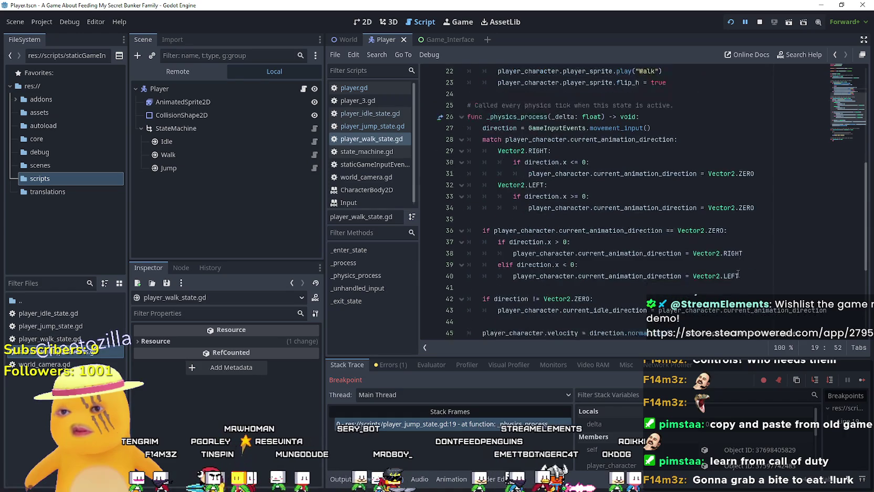
drag(641, 240, 471, 242)
key(ctrl+c)
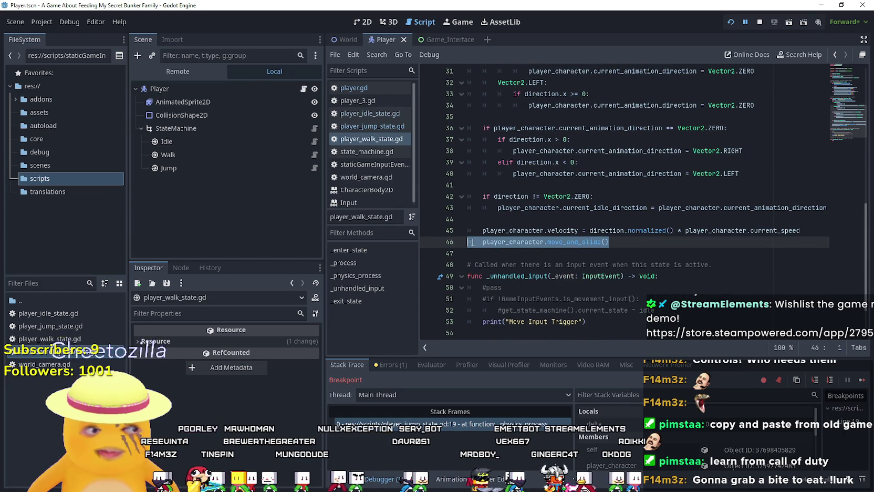
key(shift+Home)
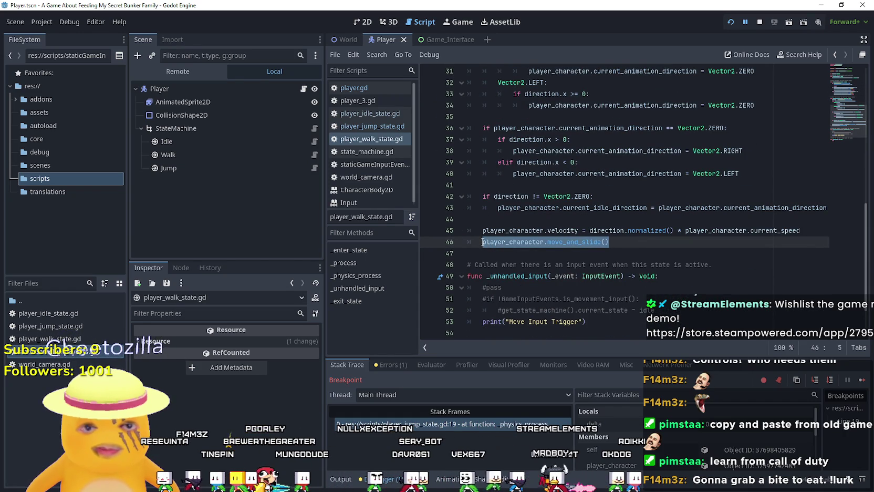
click(314, 167)
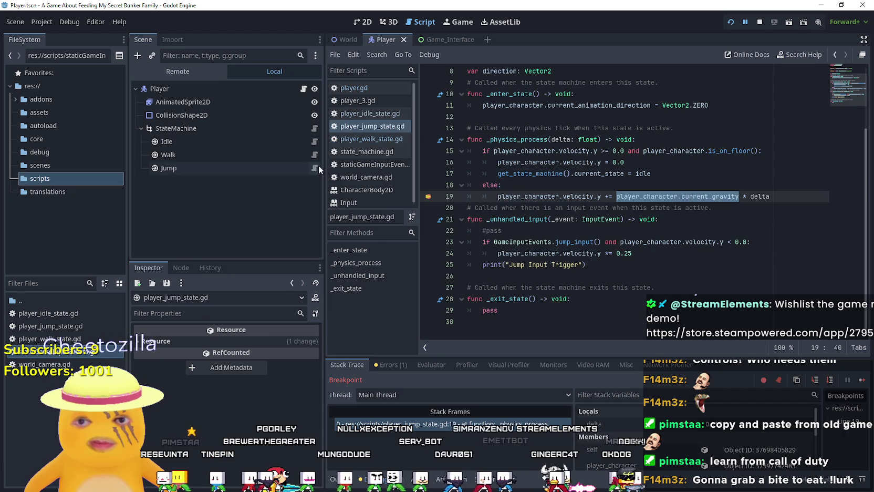
click(804, 199)
key(Return)
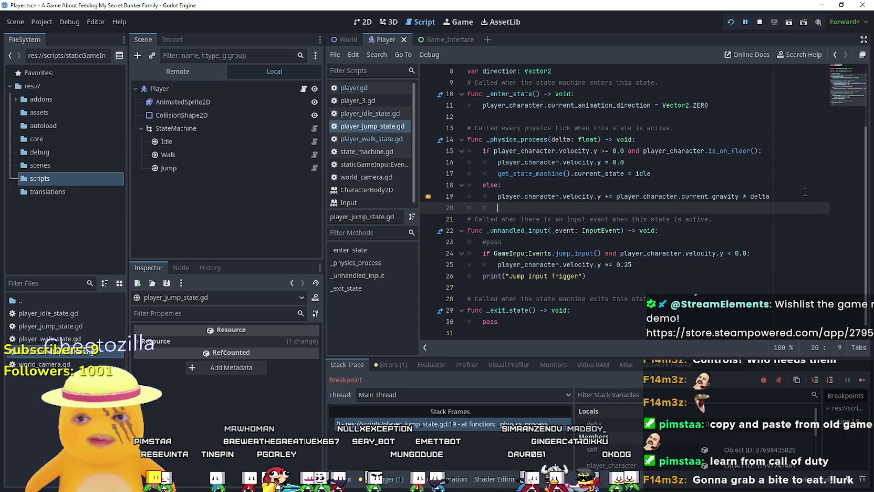
key(ctrl+v)
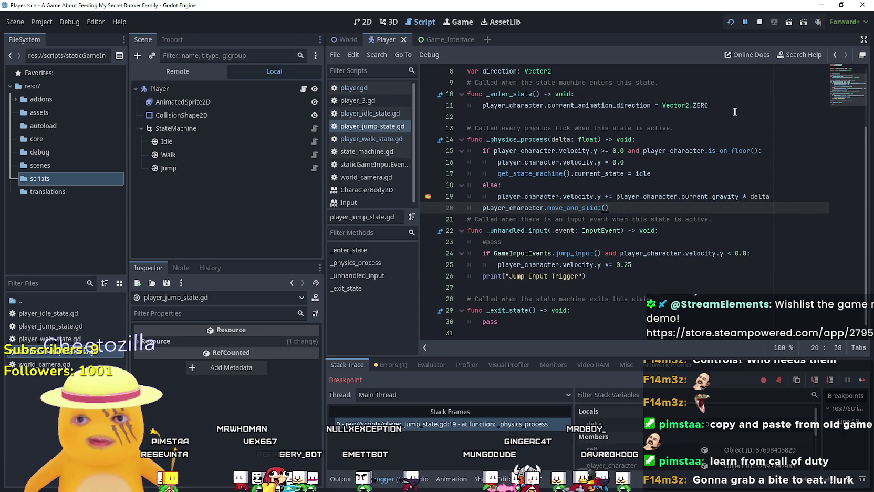
- Restart the game, remove the line 19 breakpoint, and resume play
click(759, 22)
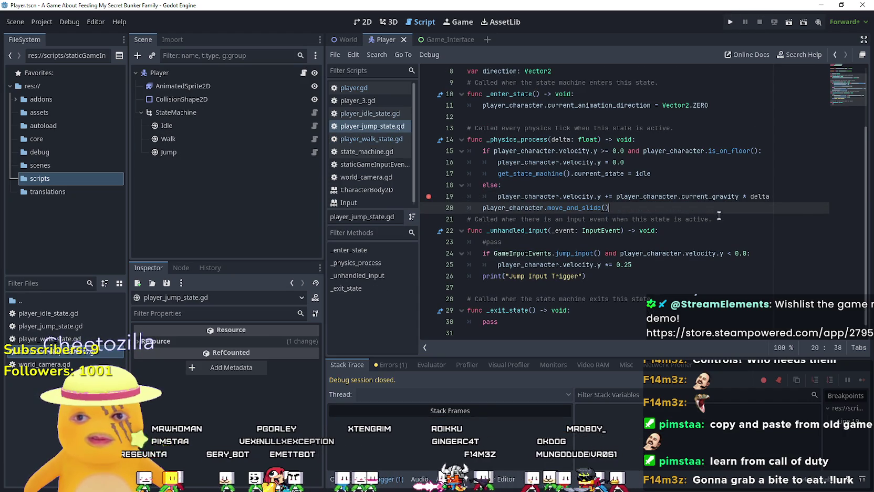
click(729, 22)
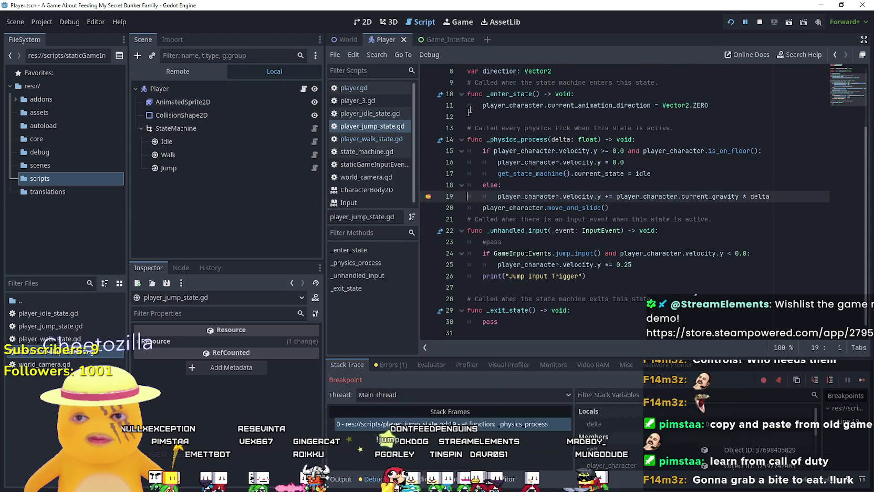
click(428, 198)
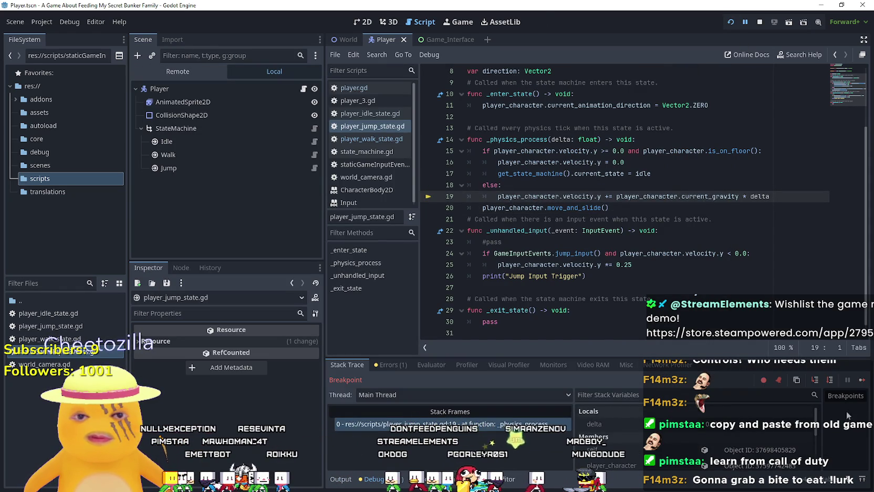
click(861, 379)
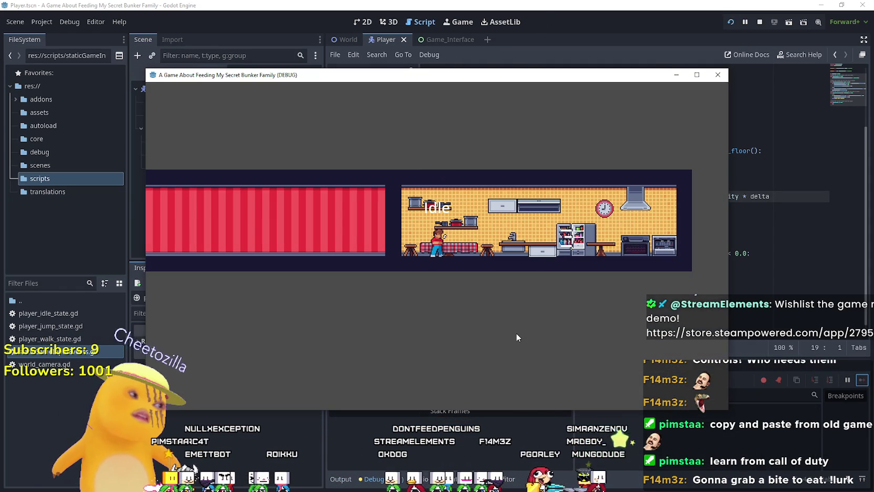
- Walk the character between the red room and kitchen, check the output log, then stop
key(Left)
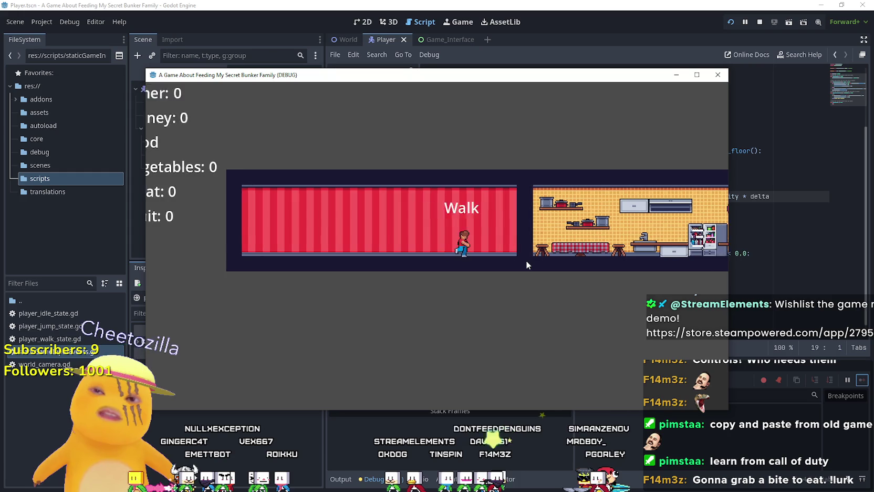
key(Right)
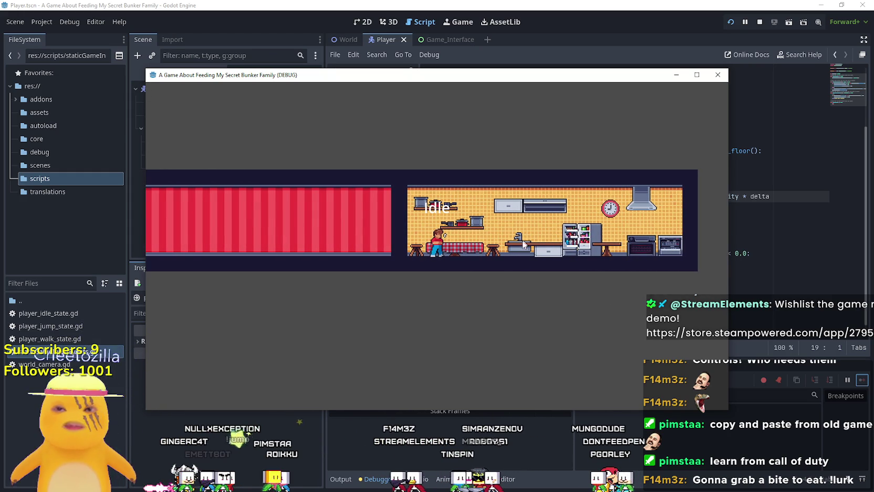
key(Left)
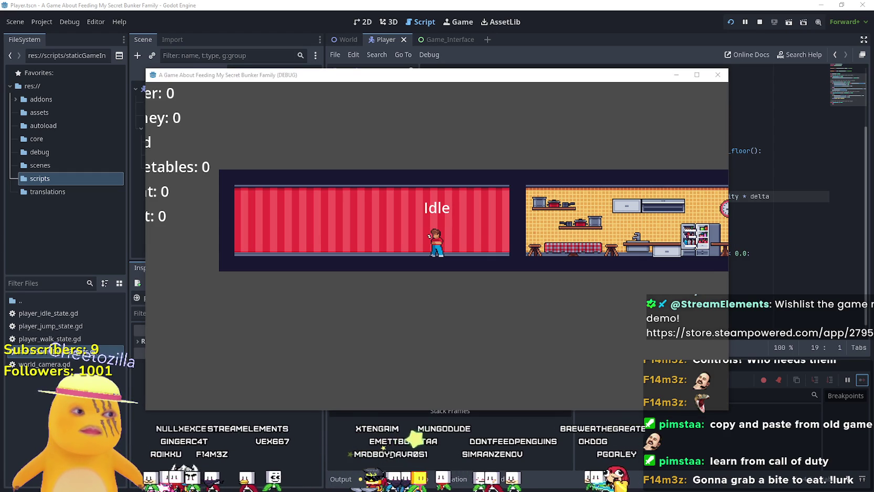
click(414, 234)
key(Left)
key(Right)
key(Left)
click(345, 479)
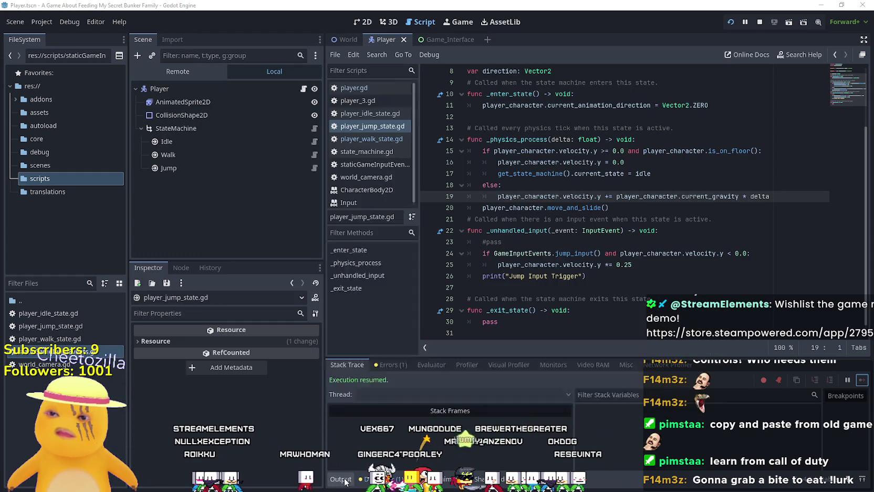
key(alt+Tab)
key(Right)
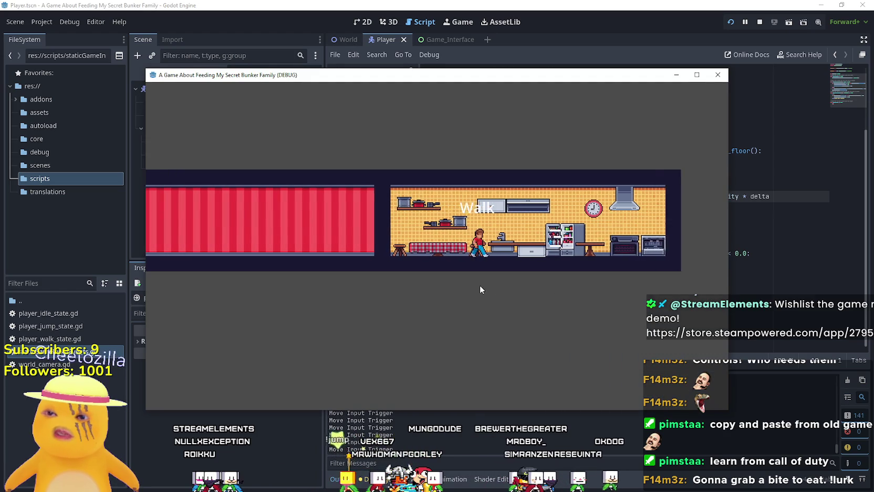
key(Left)
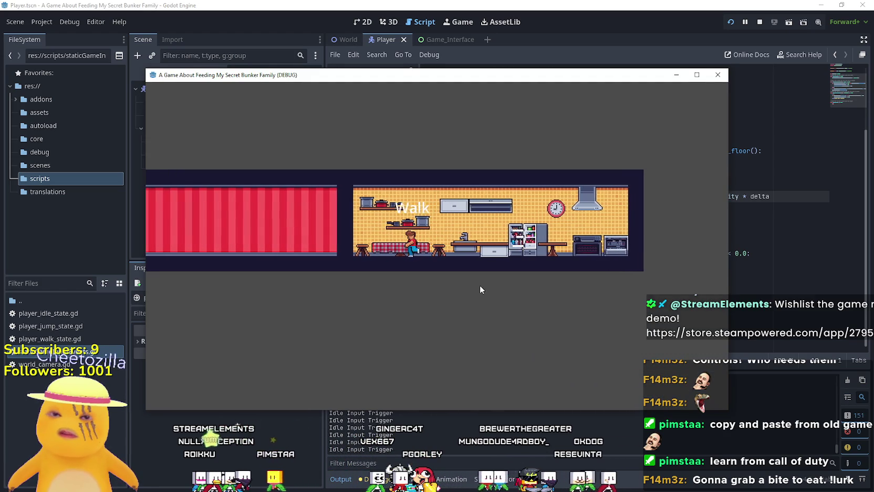
click(760, 22)
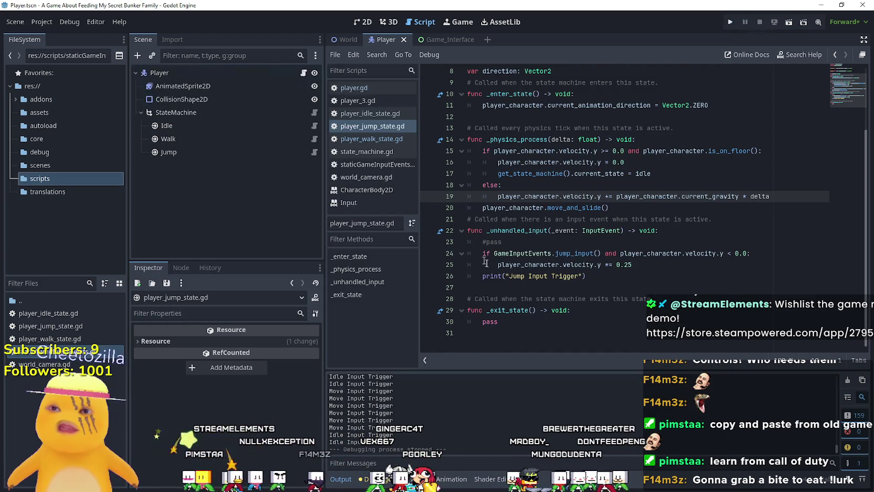
- Review player_idle_state.gd around the current_state line 32 and blank line 35
click(314, 125)
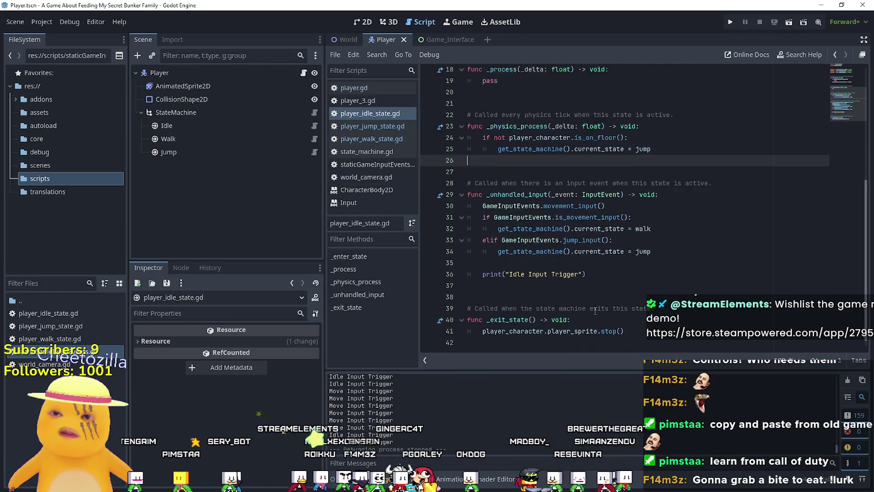
scroll(604, 315, up, 2)
click(616, 322)
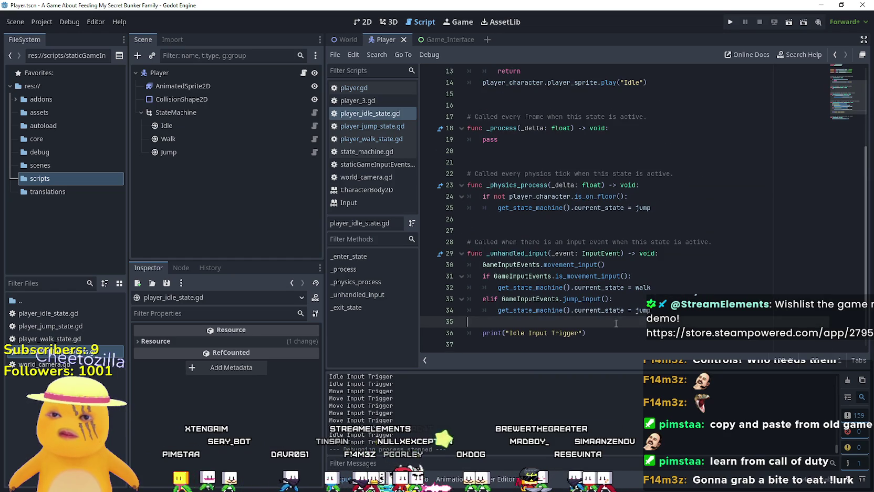
double_click(583, 288)
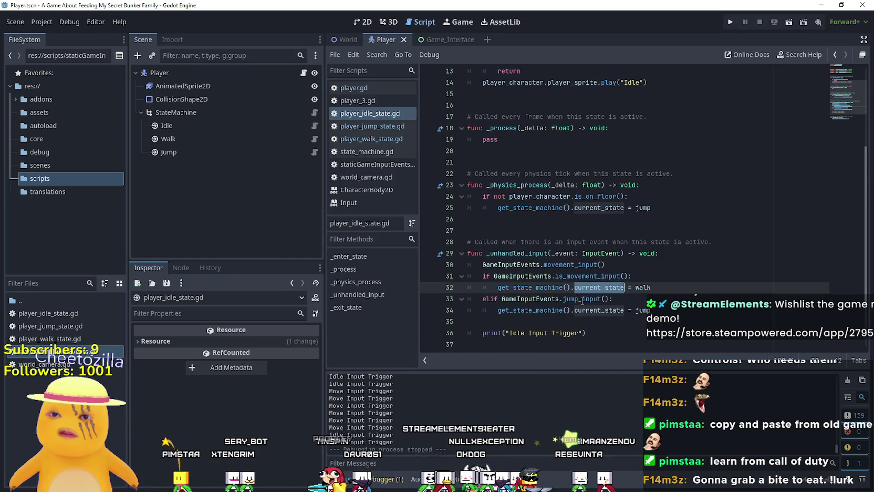
click(582, 299)
click(583, 321)
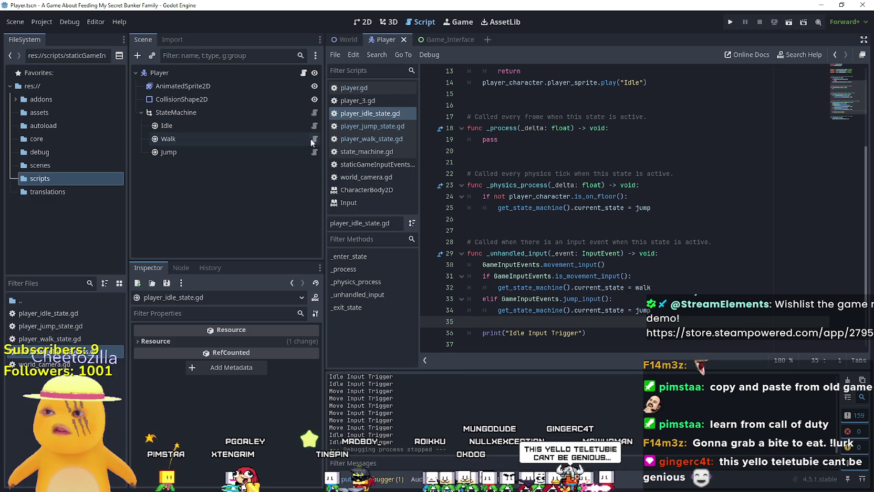
- Review the jump boost and move_and_slide call in player_jump_state.gd, then run the game
click(315, 150)
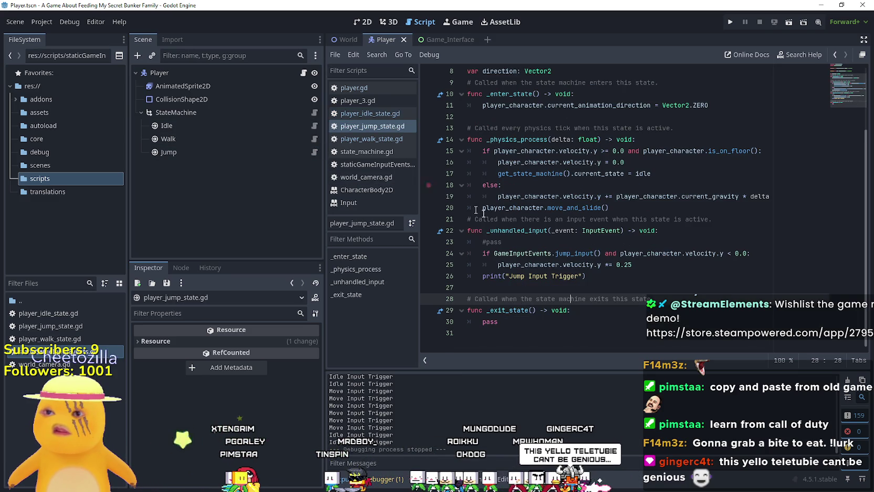
drag(590, 285, 469, 252)
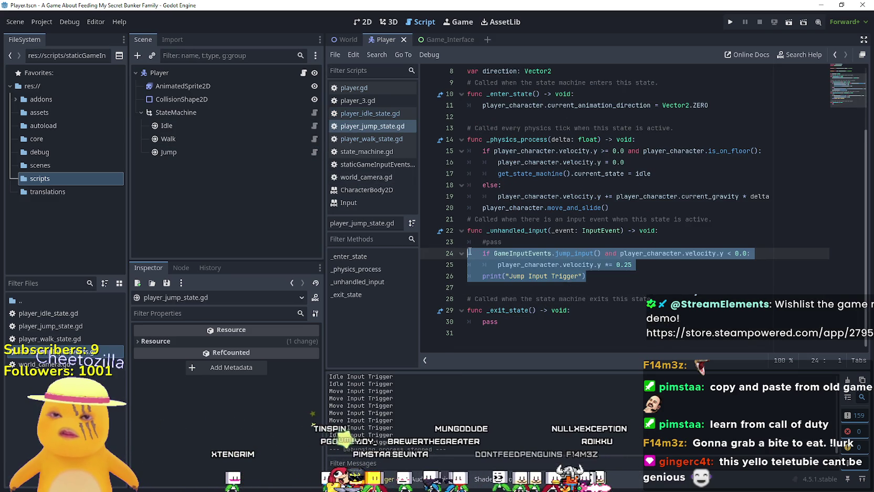
drag(747, 254, 605, 255)
click(588, 276)
scroll(583, 269, up, 1)
click(588, 253)
click(620, 237)
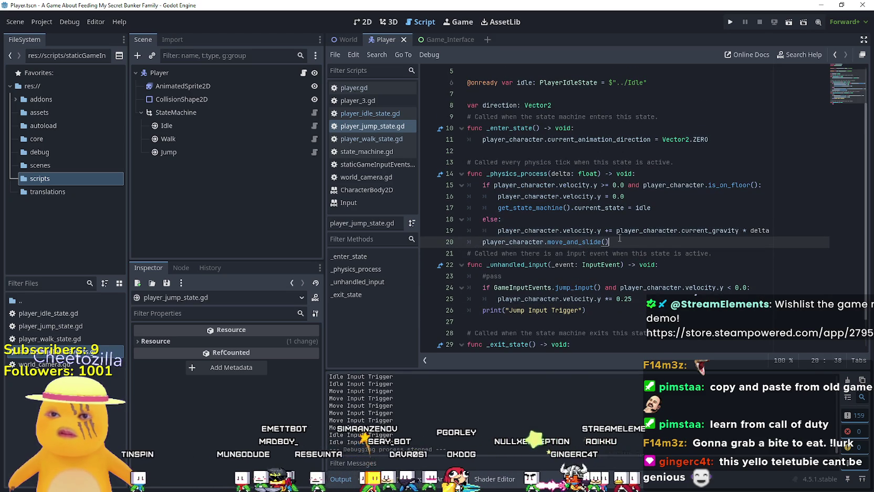
mouse_move(619, 238)
mouse_down()
mouse_move(525, 231)
mouse_move(482, 241)
mouse_up()
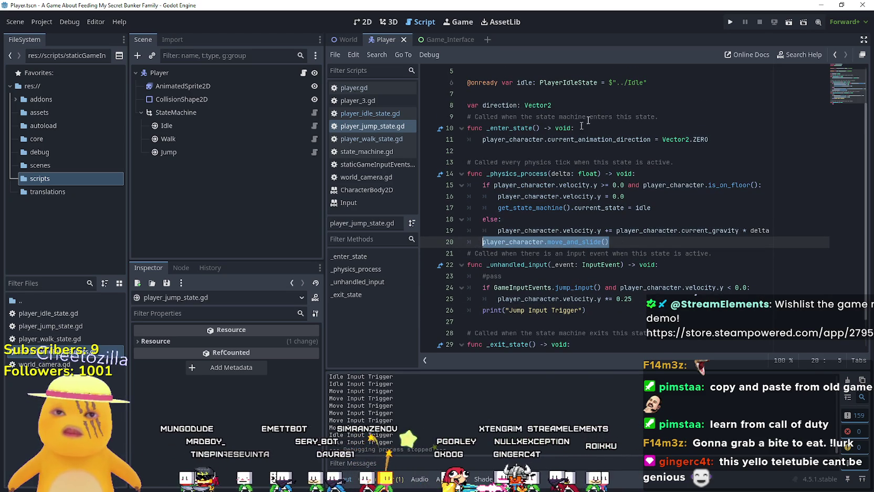
click(730, 24)
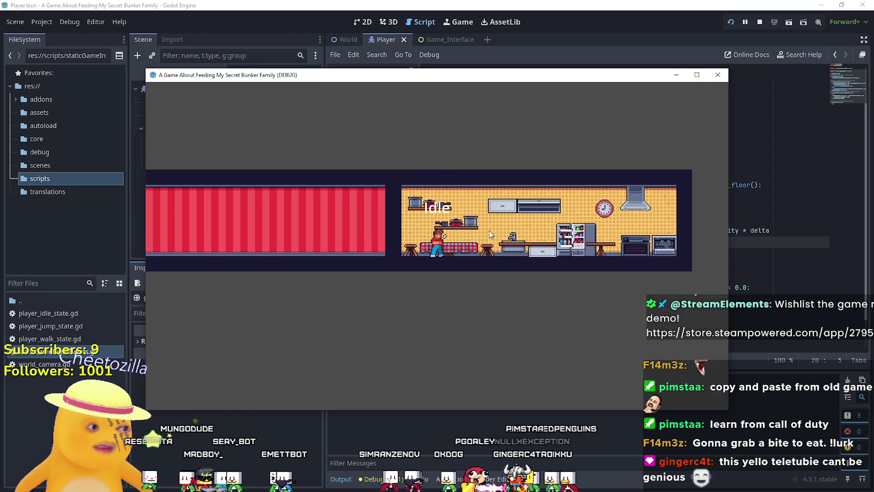
- Walk the player left and right, then switch to the 'yellow teletubby' Google Images results
key(Left)
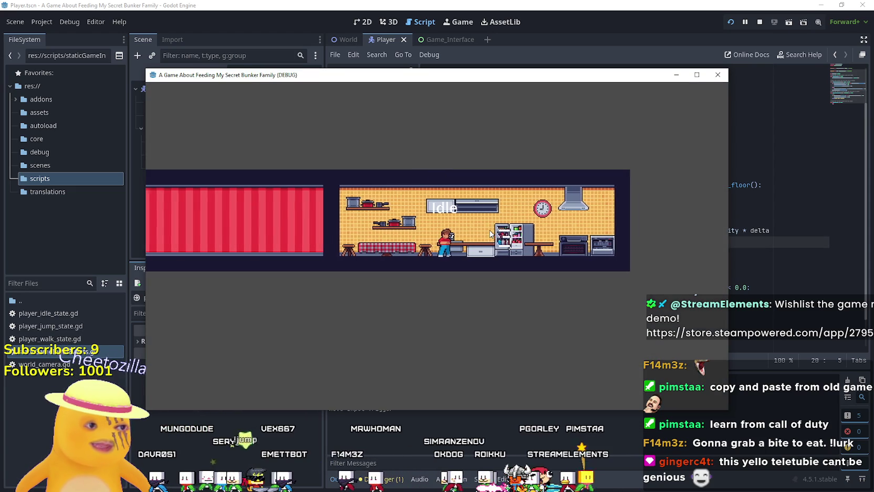
key(Right)
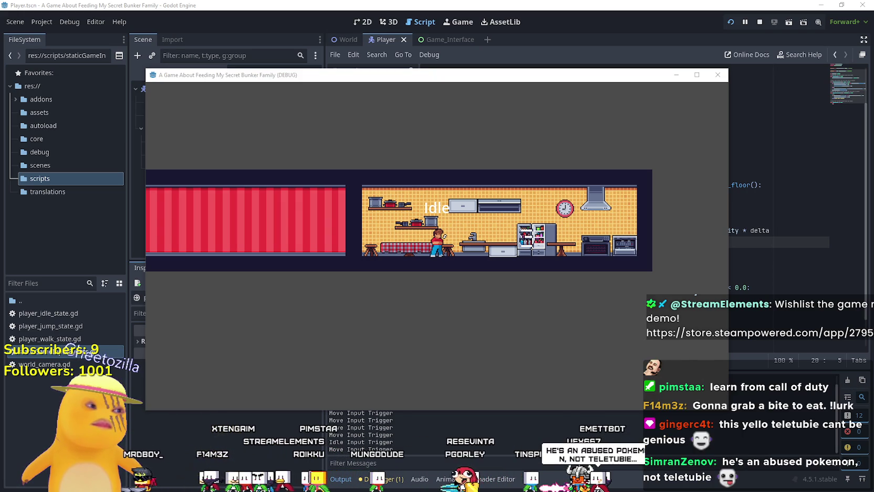
key(alt+Tab)
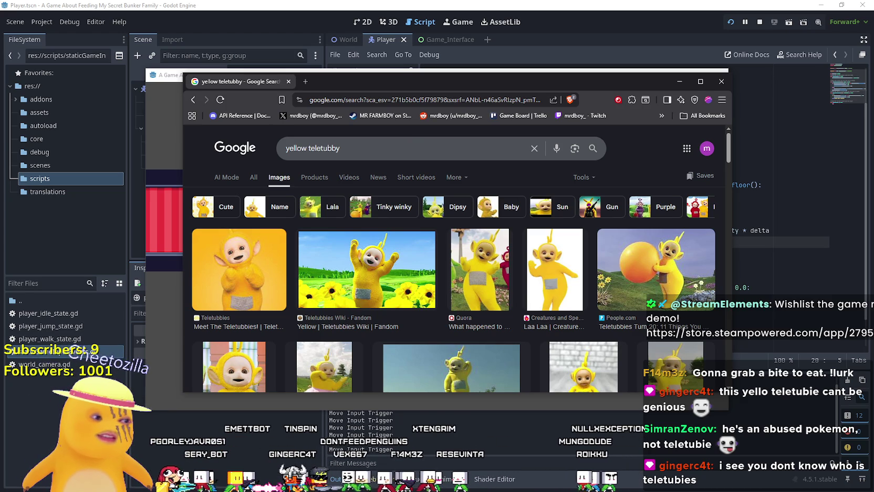
scroll(483, 316, down, 3)
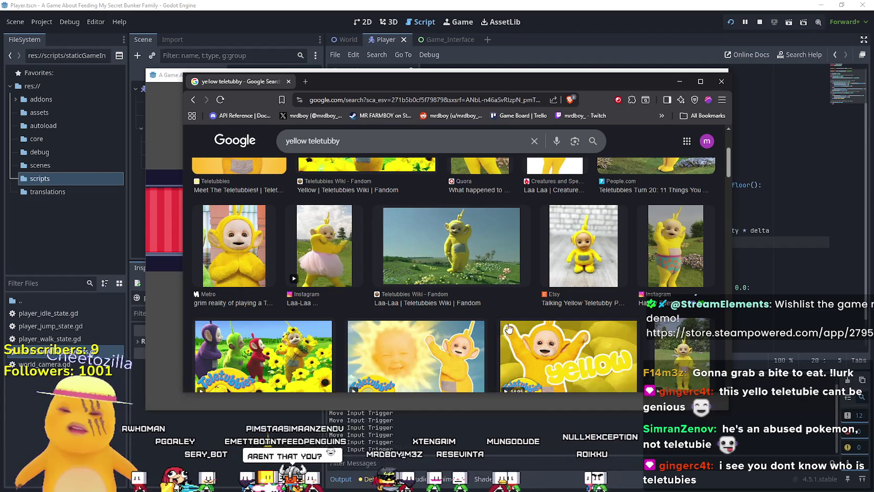
scroll(483, 317, up, 3)
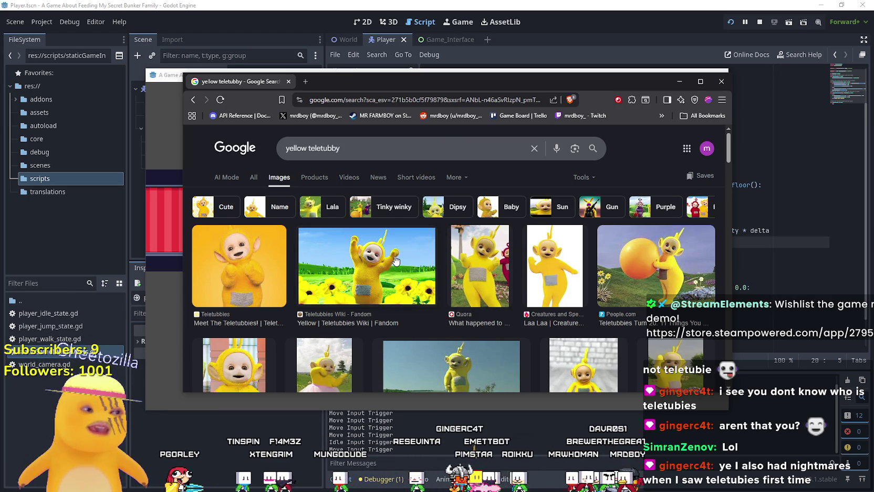
drag(372, 80, 413, 49)
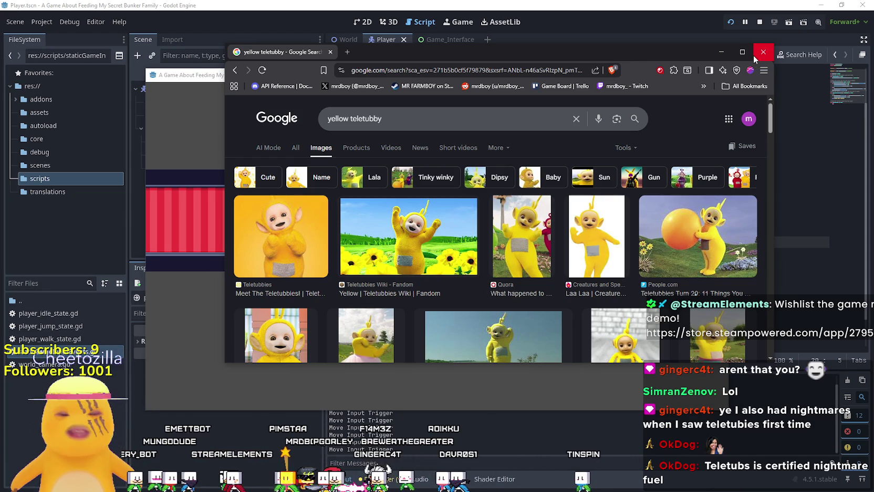
click(756, 55)
- Walk the player left in the game, stop it, and look at the velocity boost on line 25
click(481, 274)
key(a)
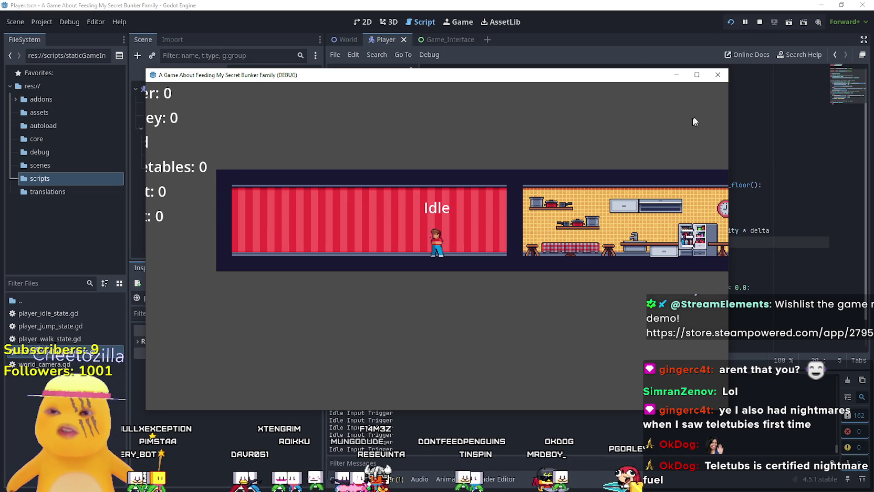
click(758, 25)
scroll(578, 236, down, 1)
click(635, 264)
shift+click(422, 264)
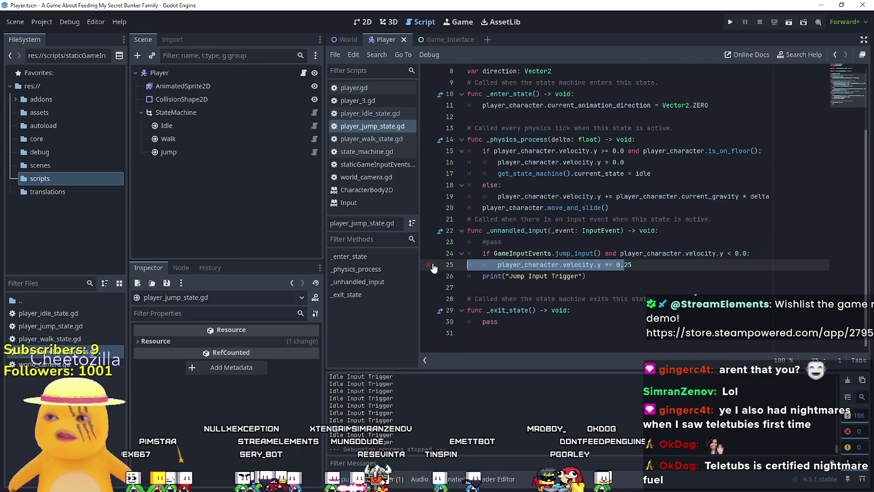
- Add a breakpoint on line 34 of player_idle_state.gd and relaunch with F5
click(314, 126)
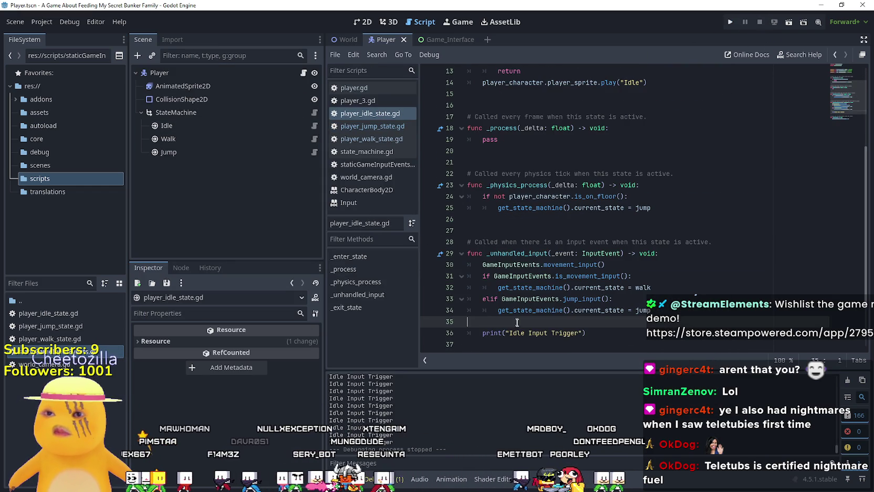
click(428, 310)
click(563, 310)
key(F5)
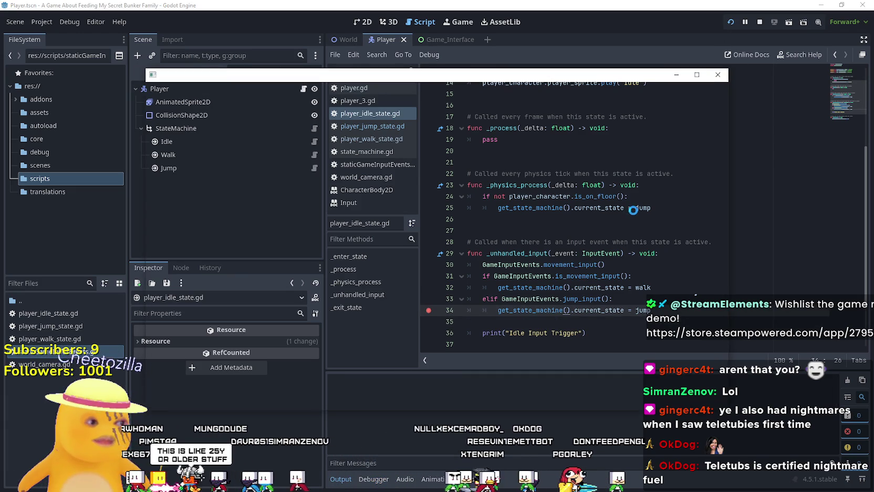
- Jump with space to hit the line 34 breakpoint, then inspect the jump branch on lines 33–34
key(space)
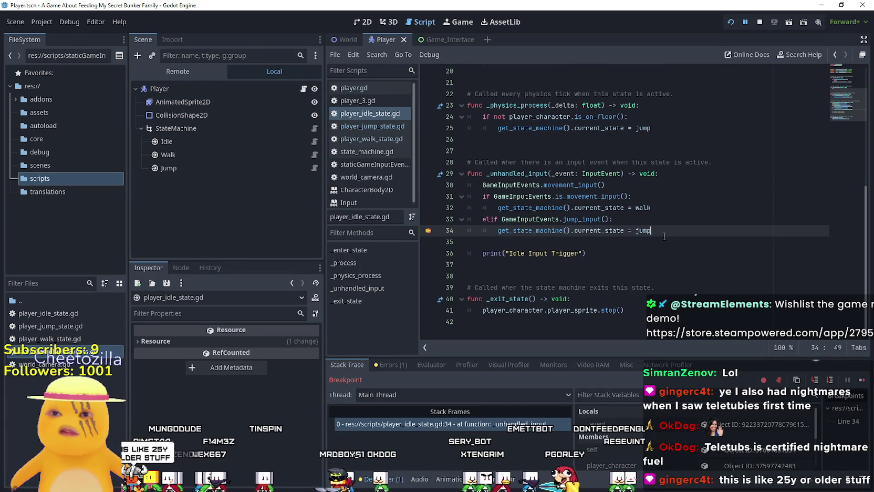
scroll(659, 247, up, 2)
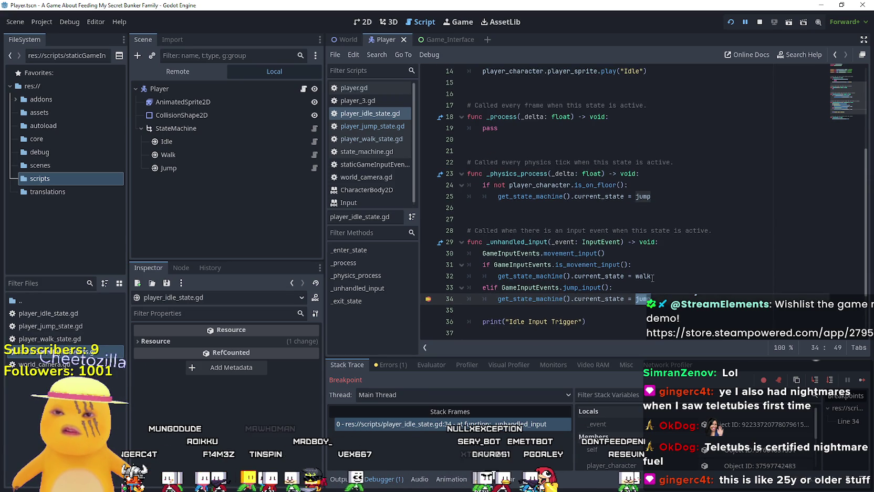
scroll(652, 277, down, 2)
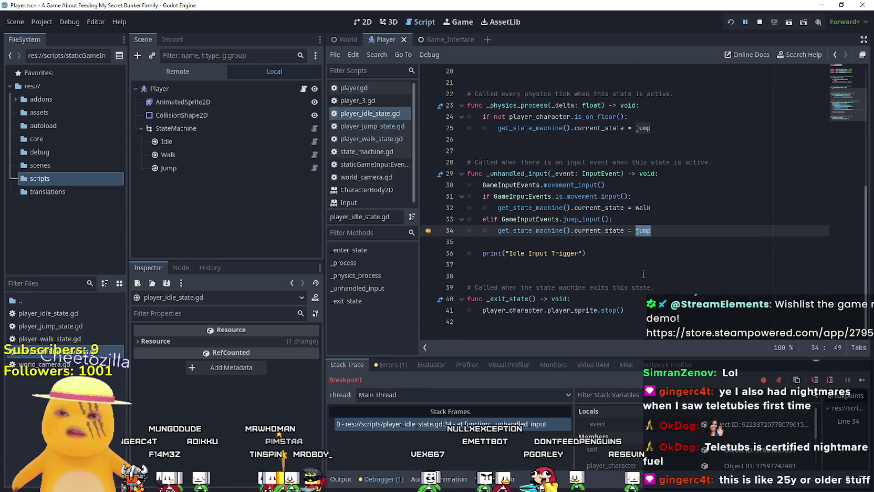
click(727, 244)
mouse_move(735, 226)
mouse_down()
mouse_move(665, 234)
mouse_move(426, 222)
mouse_up()
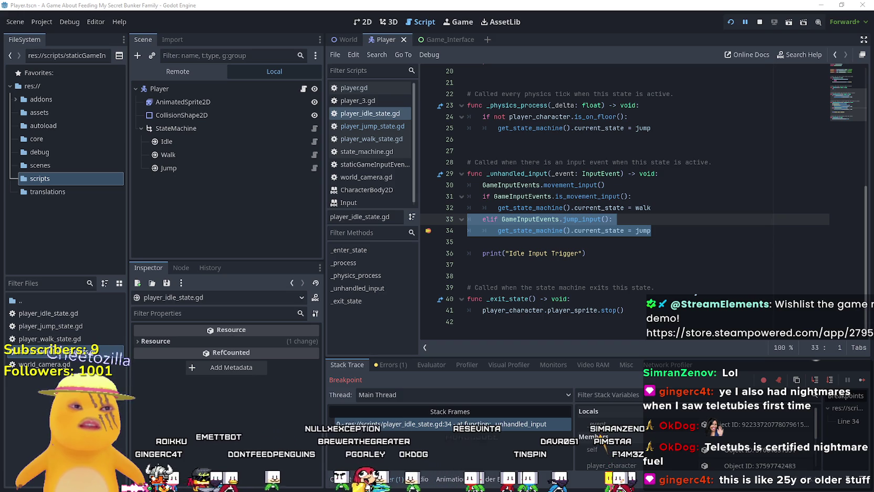
click(608, 243)
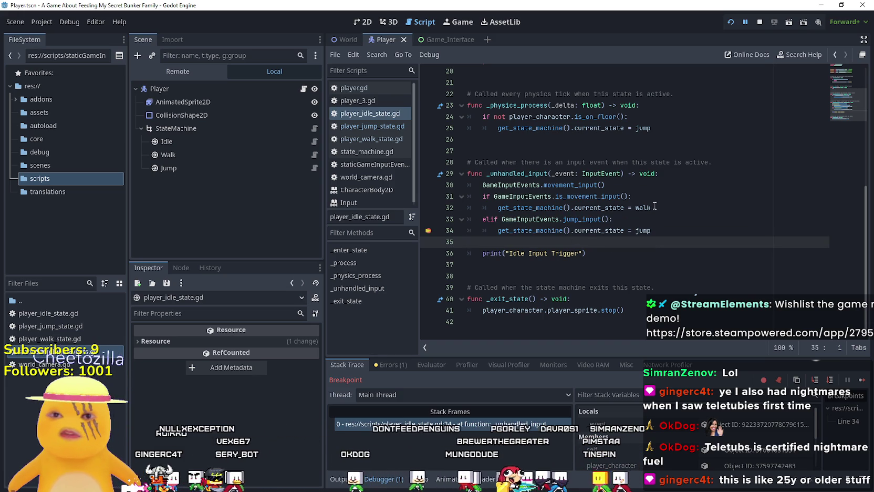
click(657, 229)
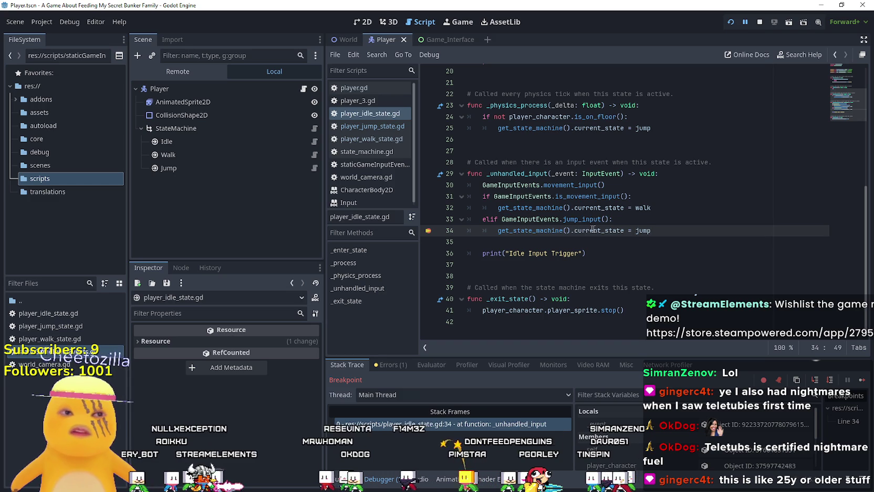
- Add player_character.y = -player_character.jump_speed inside the idle state's jump branch, then go to player.gd
click(668, 217)
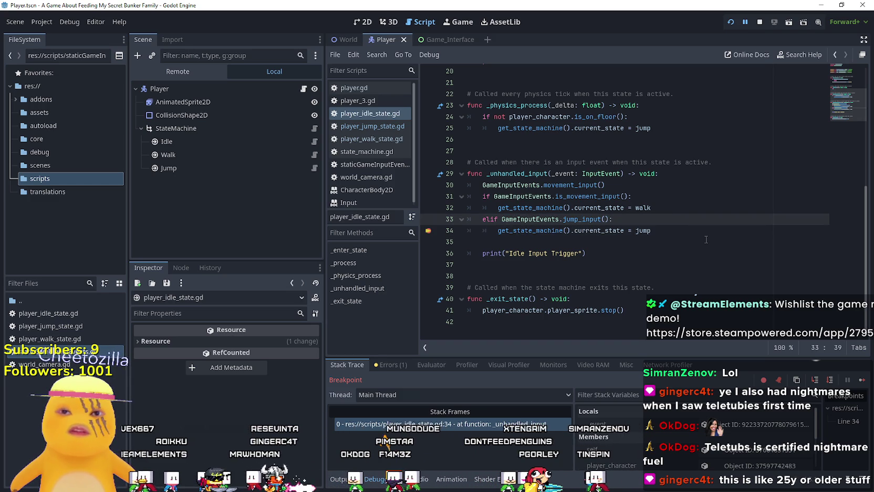
key(Return)
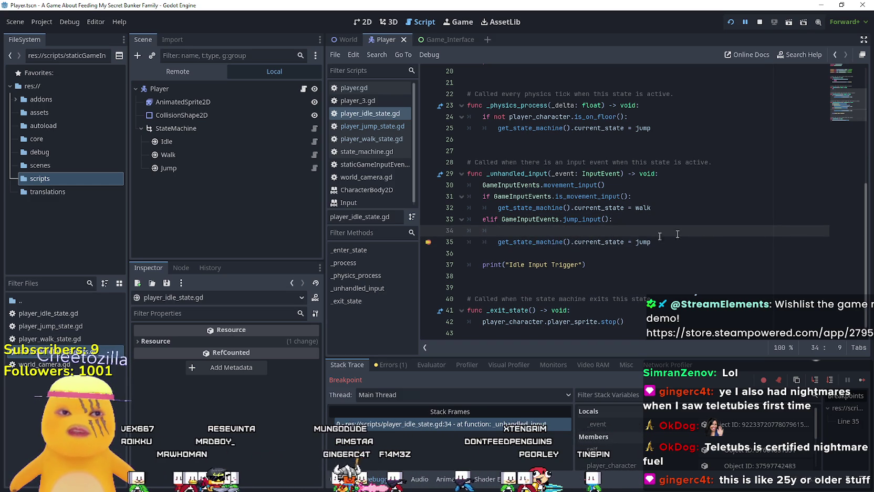
text(cplayer)
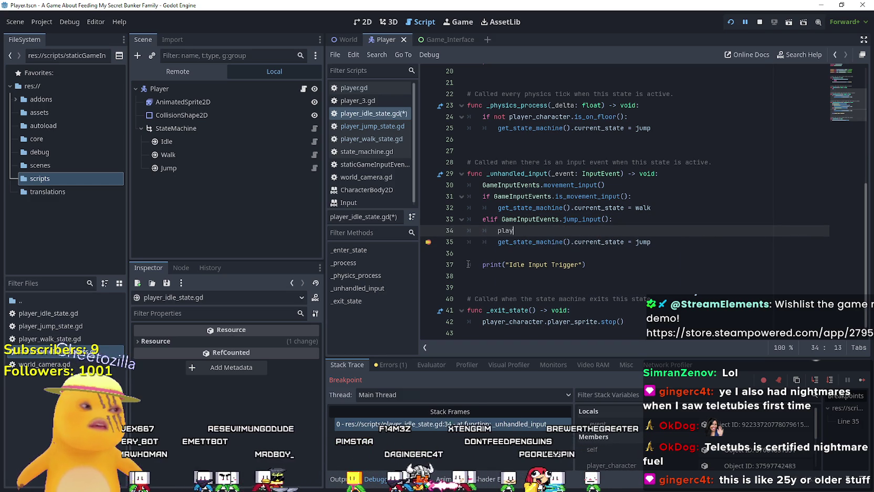
text(_)
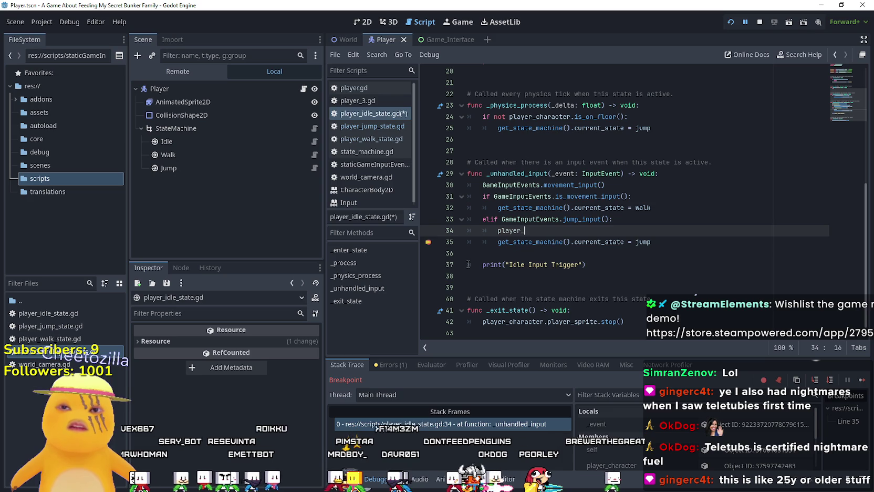
text(character.)
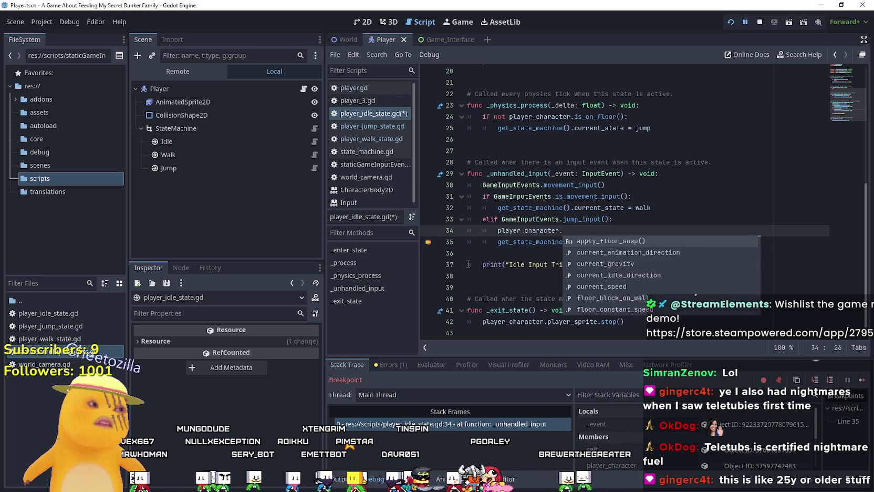
text(y )
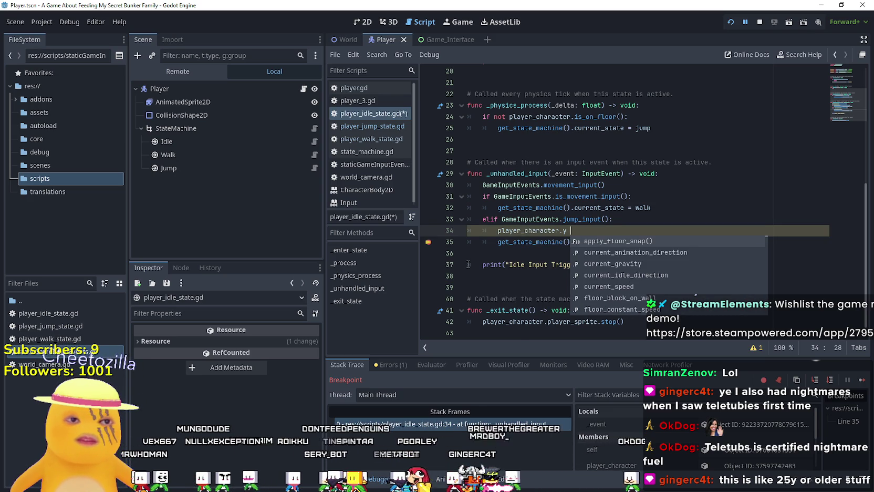
text(= -)
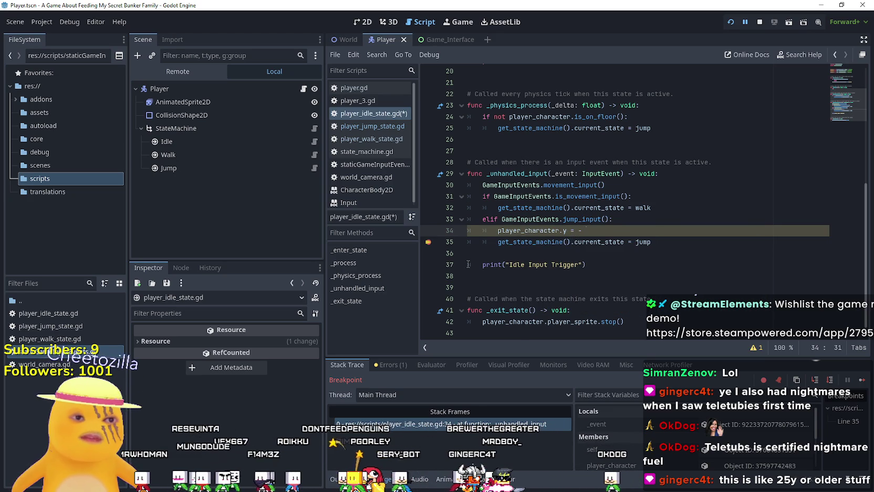
text(jump)
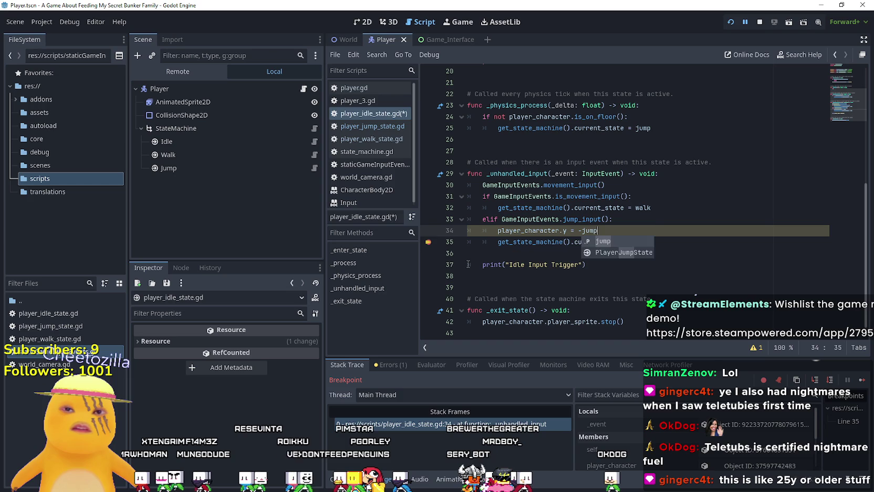
text(_s)
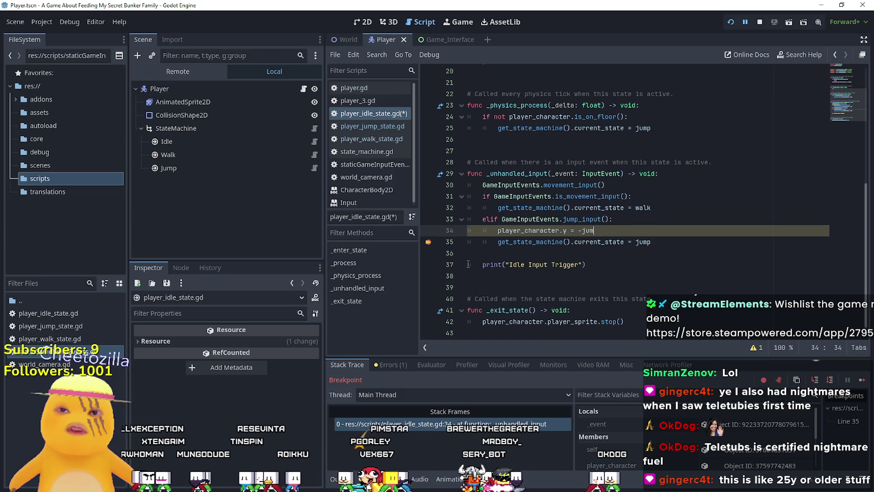
text(_)
key(Return)
text(.ju)
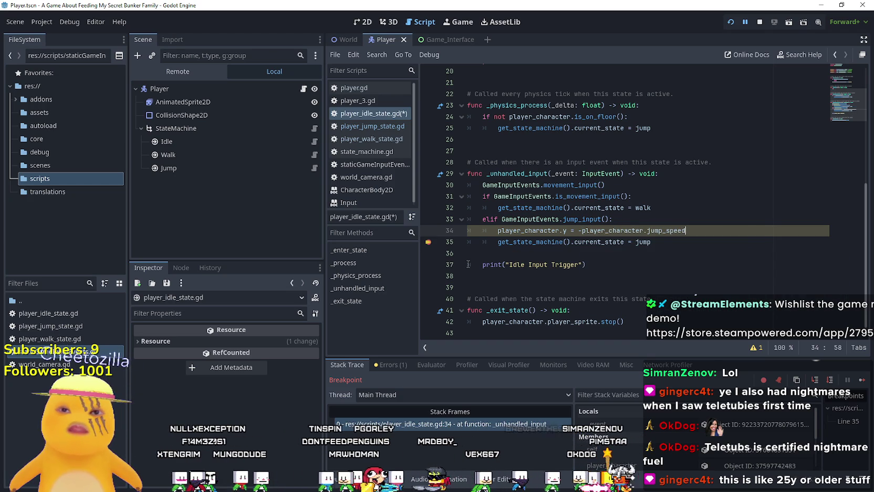
click(667, 230)
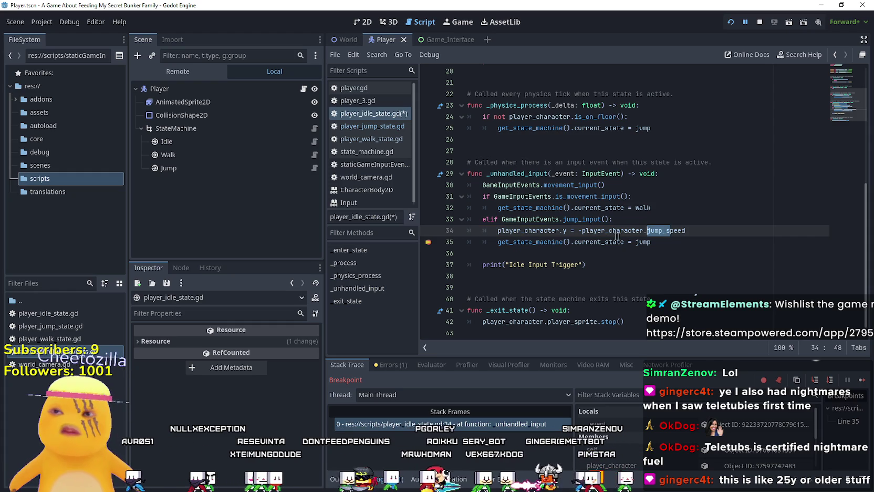
click(304, 88)
text(var current_jump_speed: int =)
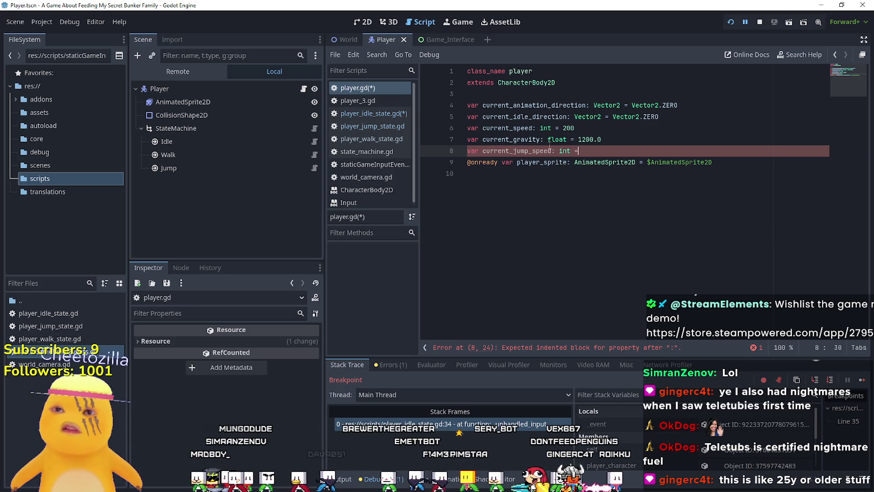
- Finish current_jump_speed as an int of 200 in player.gd and save
text(200)
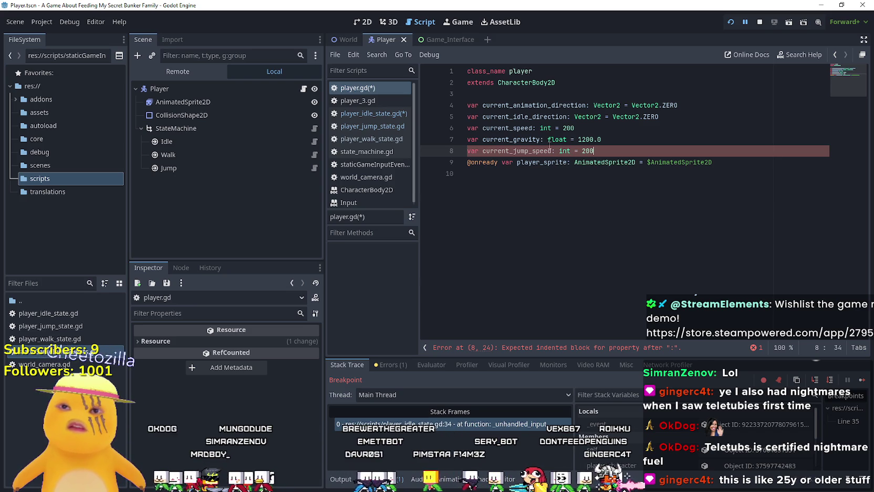
click(525, 151)
key(ctrl+s)
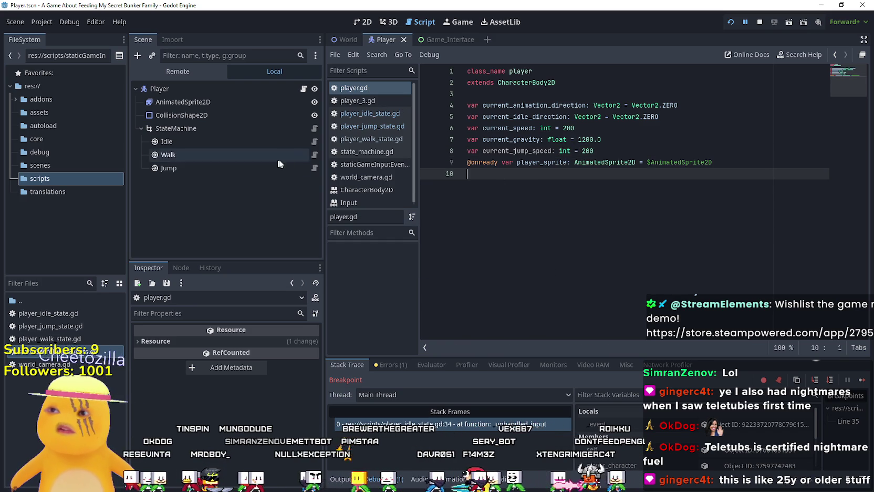
- Make idle line 34 use player_character.current_jump_speed, then stop and rerun the game
click(314, 129)
click(314, 142)
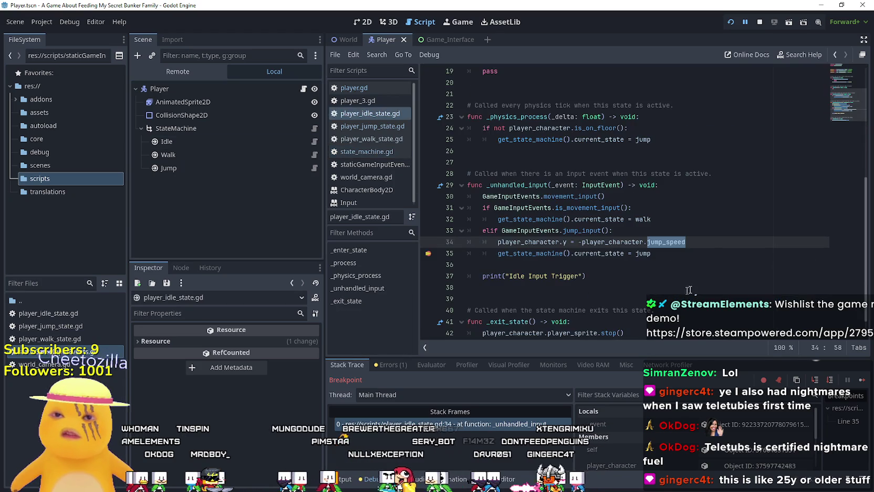
text(current_jump_speed)
click(712, 269)
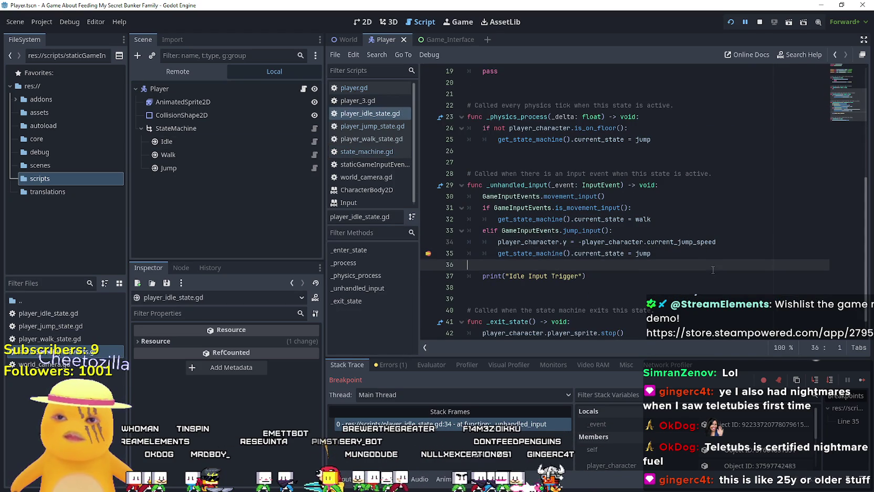
click(759, 24)
click(732, 22)
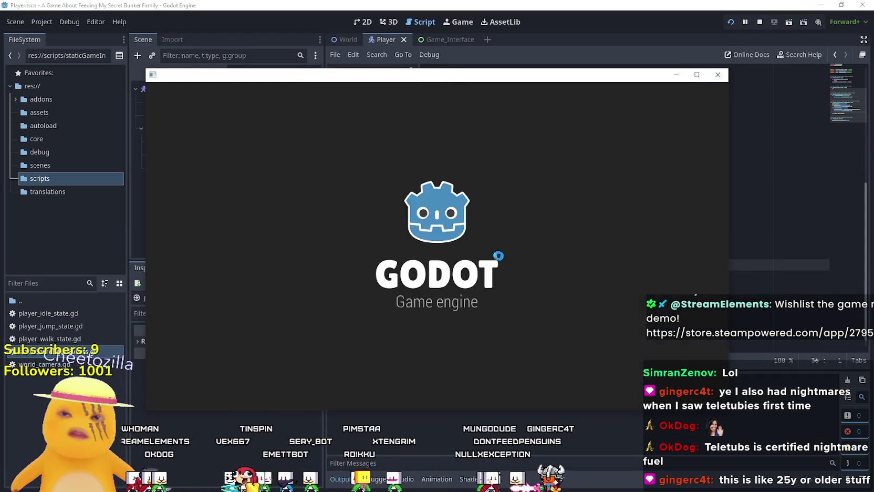
- Jump to trigger the invalid y assignment error, change line 34 to player_character.velocity.y, and rerun
key(space)
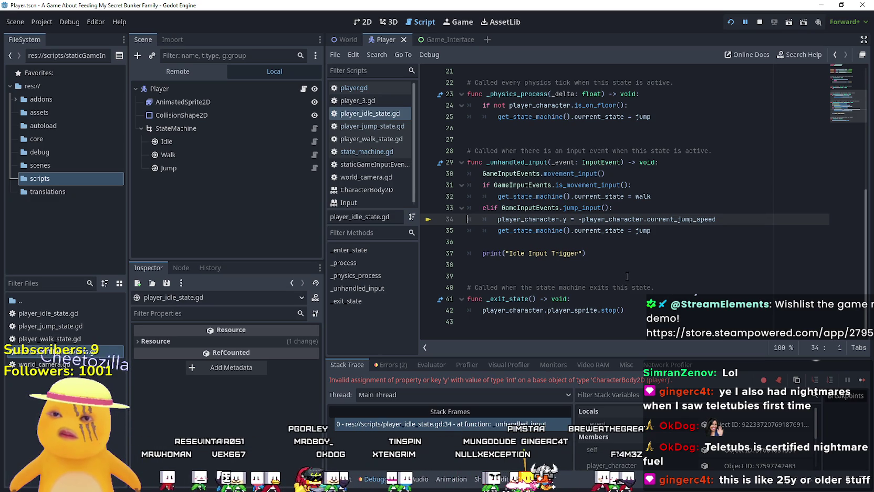
mouse_move(641, 221)
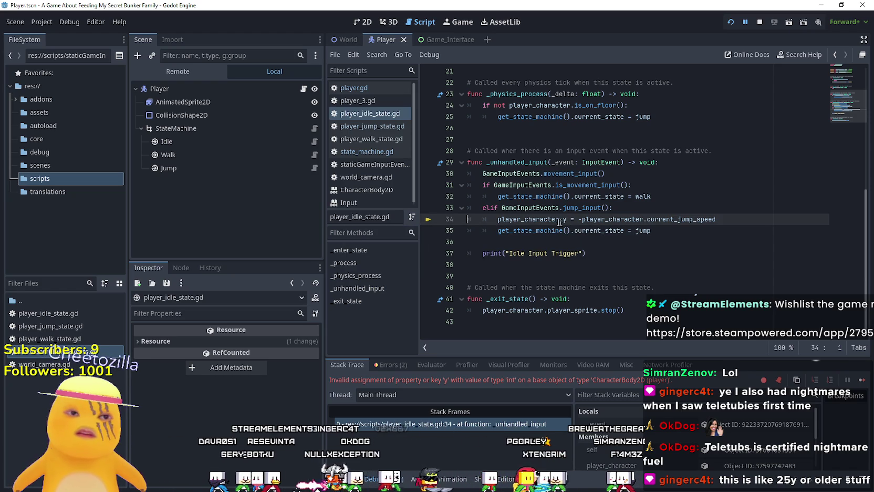
double_click(533, 221)
click(560, 219)
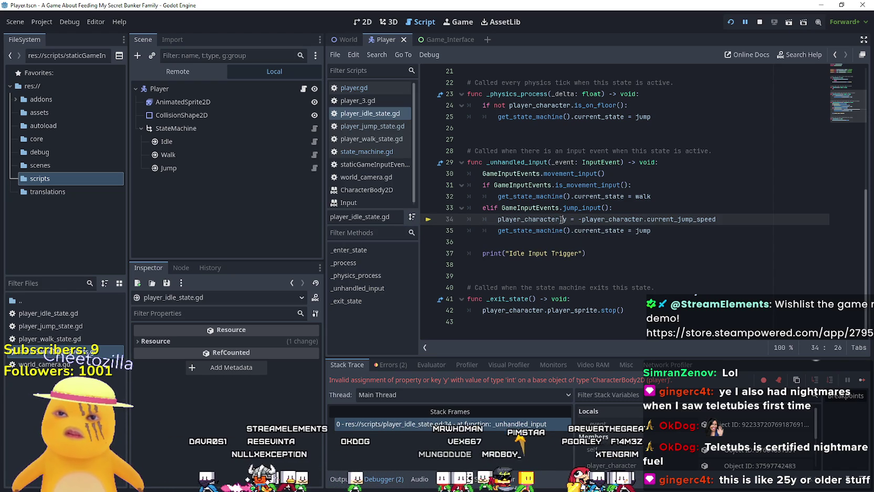
text(.velocity)
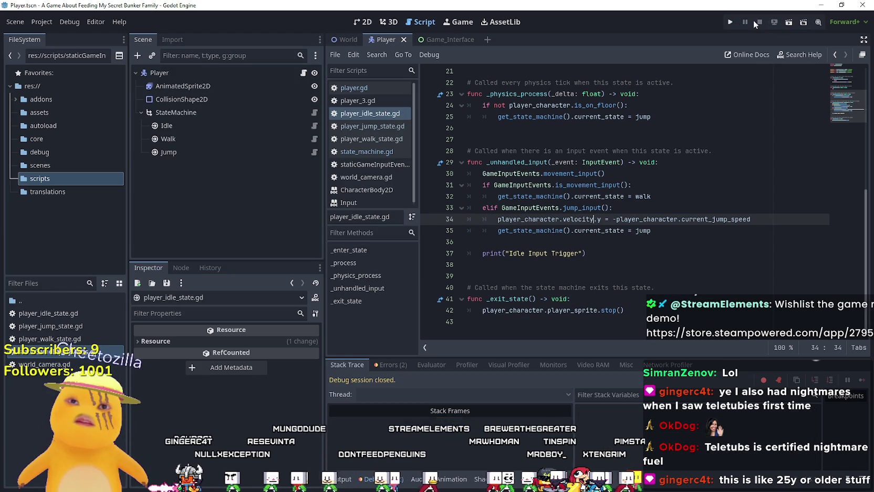
click(735, 23)
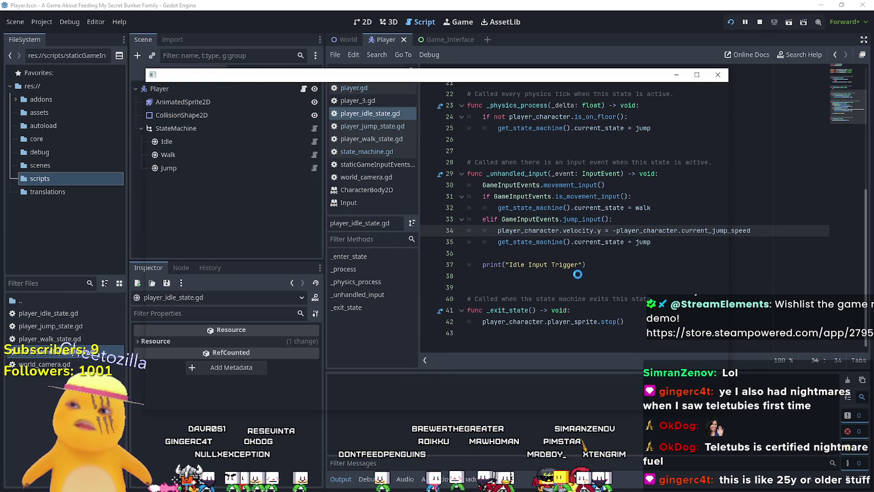
- Test walking left and right and jumping twice, then stop the game
key(Left)
key(Right)
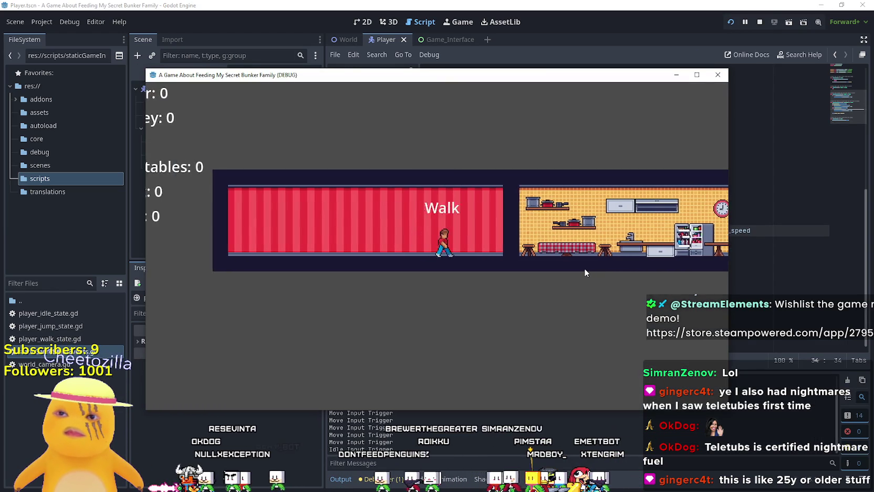
key(space)
key(space)
key(space)
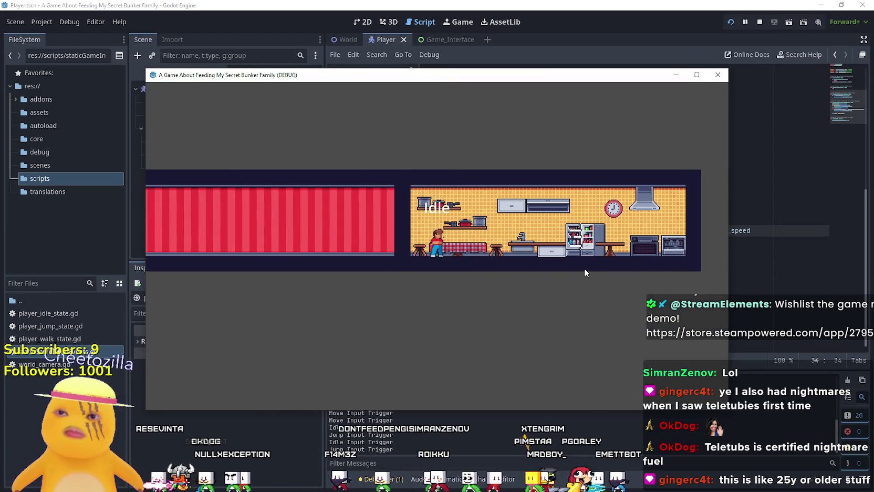
key(space)
key(space)
key(space)
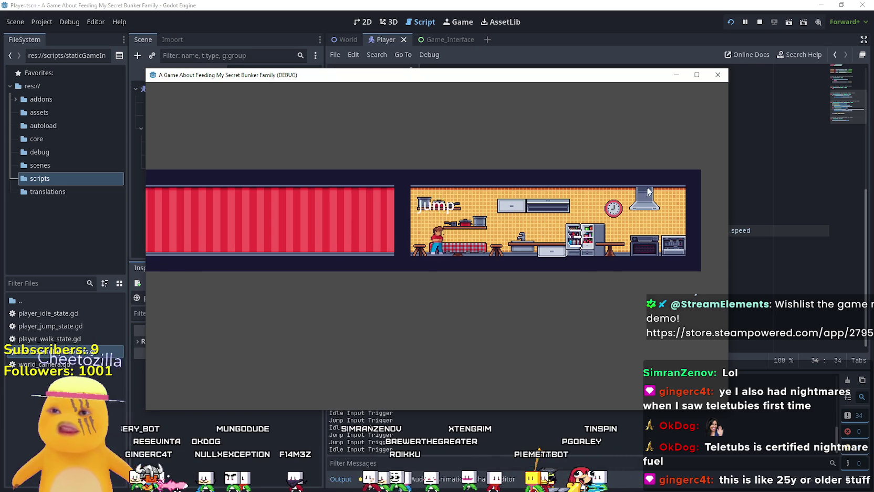
click(759, 22)
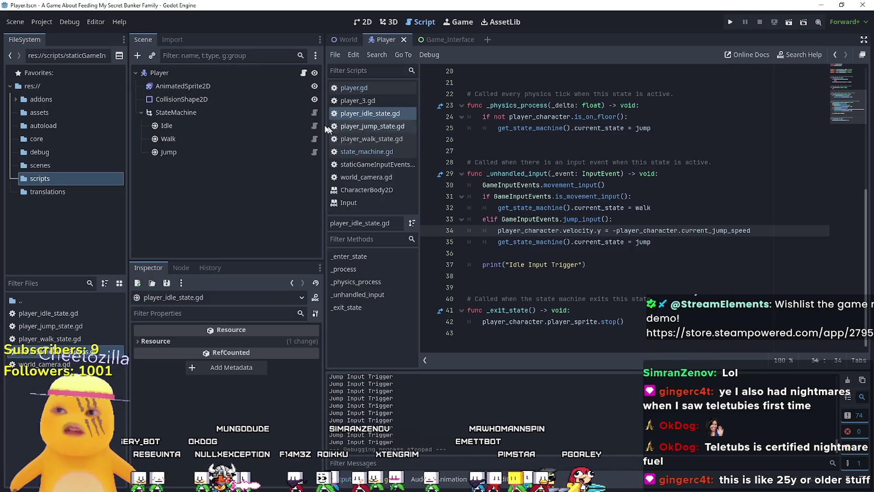
- Raise current_jump_speed in player.gd to 1200, relaunch, and jump
click(303, 72)
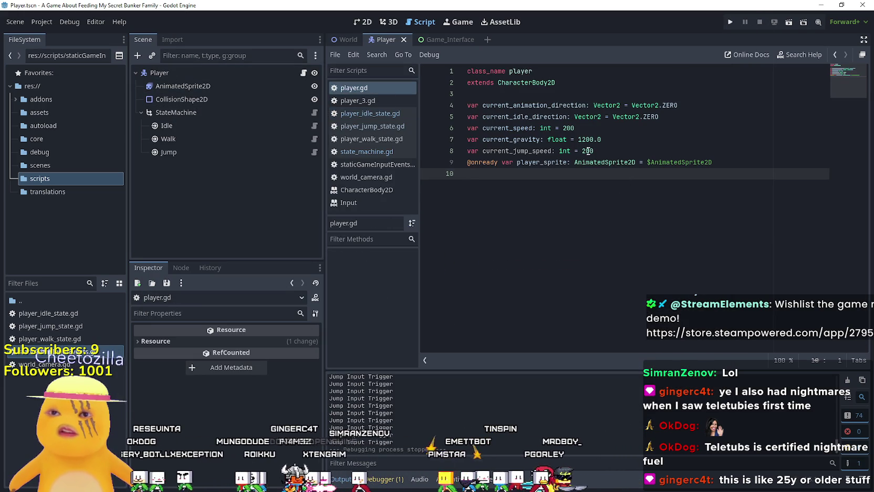
click(582, 151)
click(600, 198)
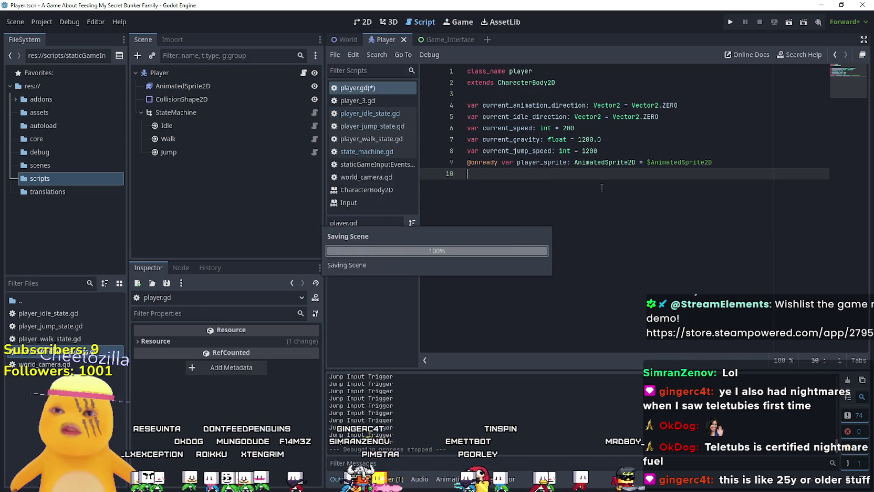
click(726, 21)
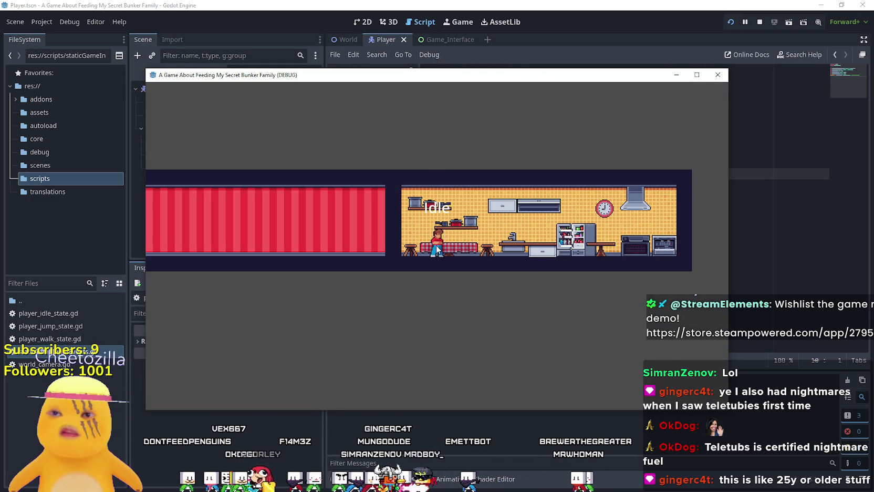
key(space)
key(space)
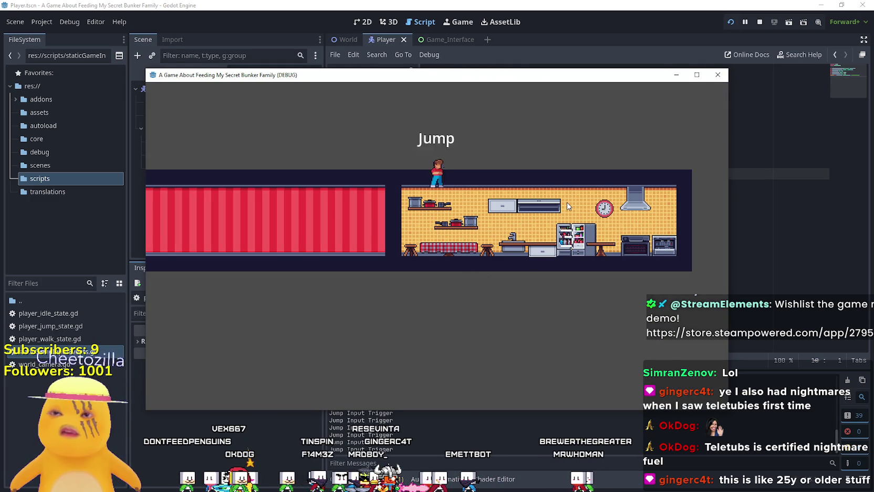
- Lower current_jump_speed from 1200 to 400, relaunch, and test walking and jumping between rooms
click(759, 22)
click(588, 151)
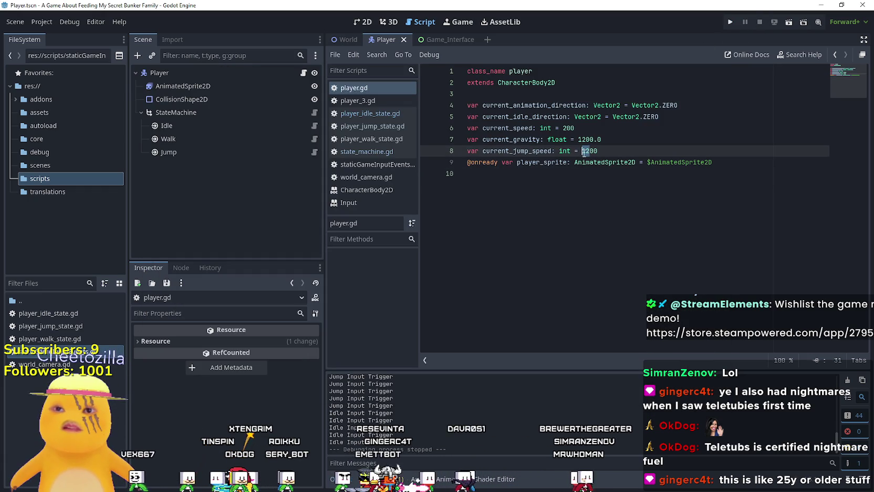
click(729, 23)
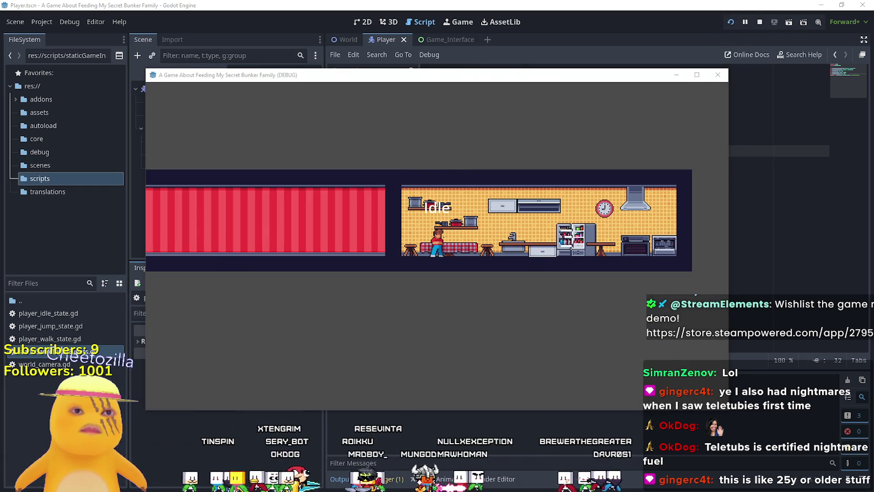
key(d)
key(space)
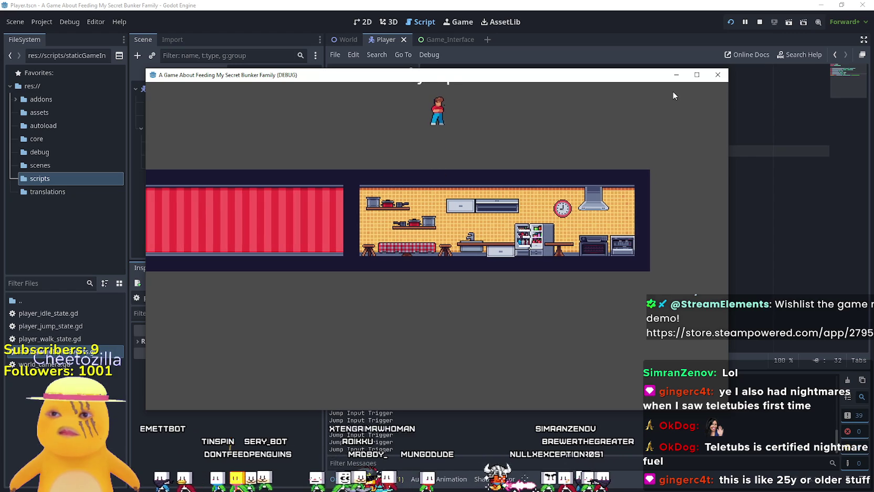
key(a)
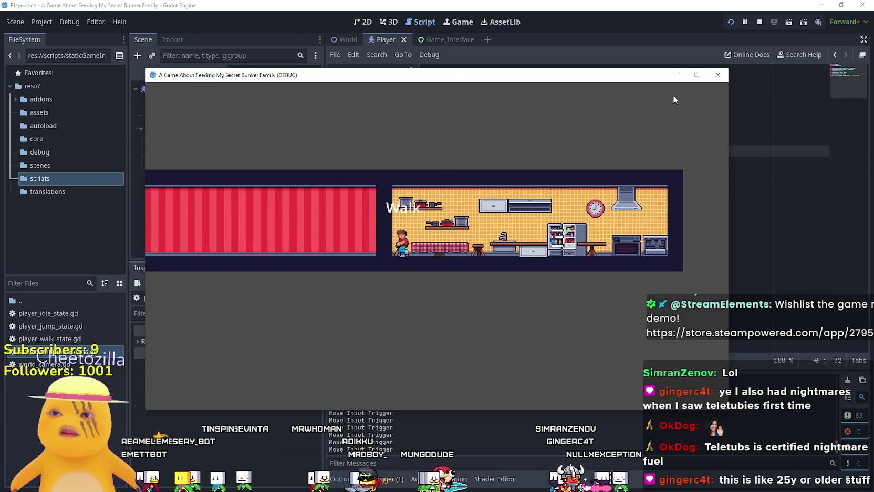
key(d)
key(space)
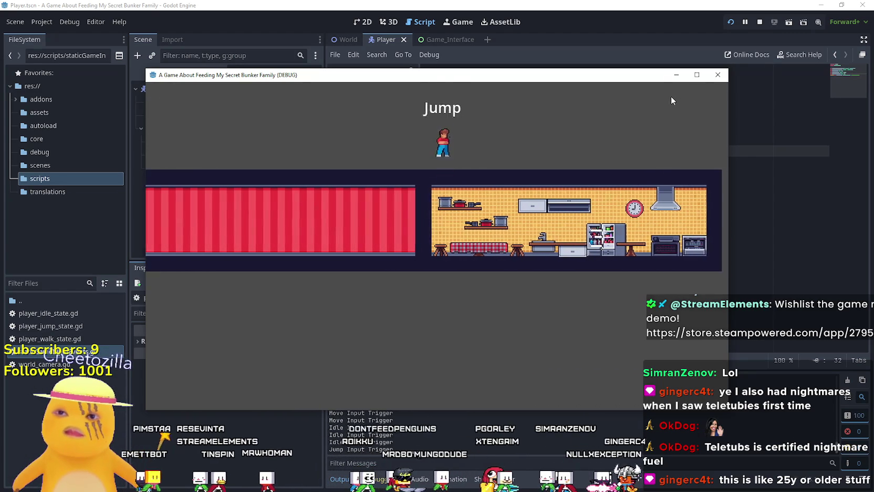
key(d)
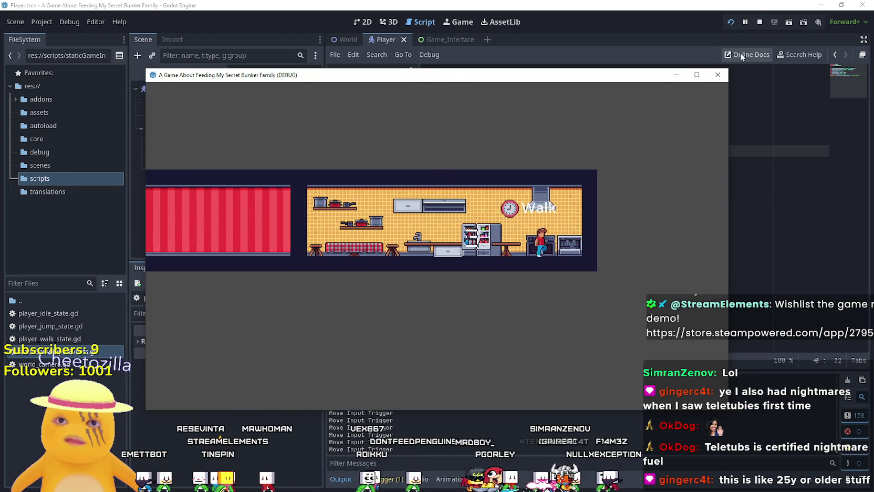
- Relaunch the game maximized, test walks and jumps into the kitchen, then restore the window
click(758, 22)
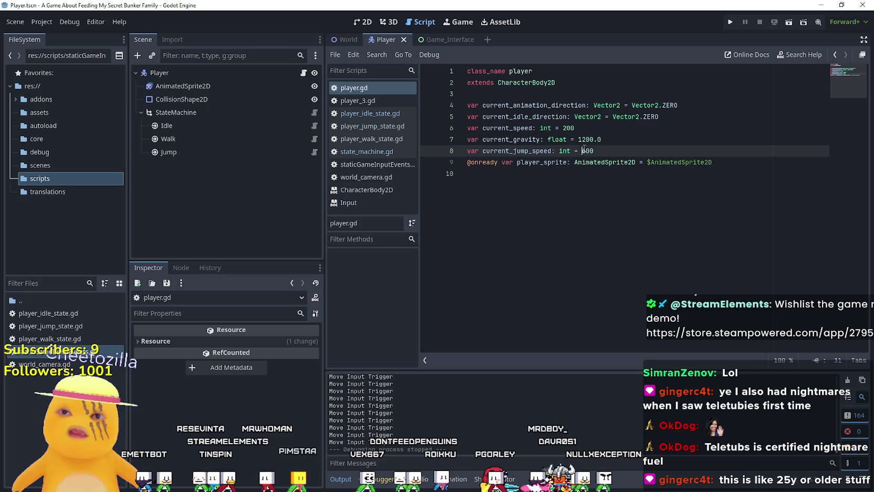
text(4)
click(645, 140)
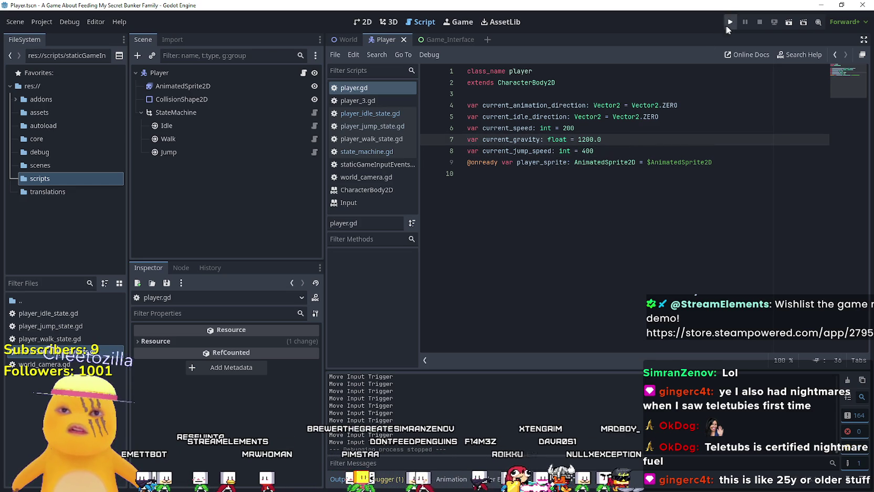
click(729, 22)
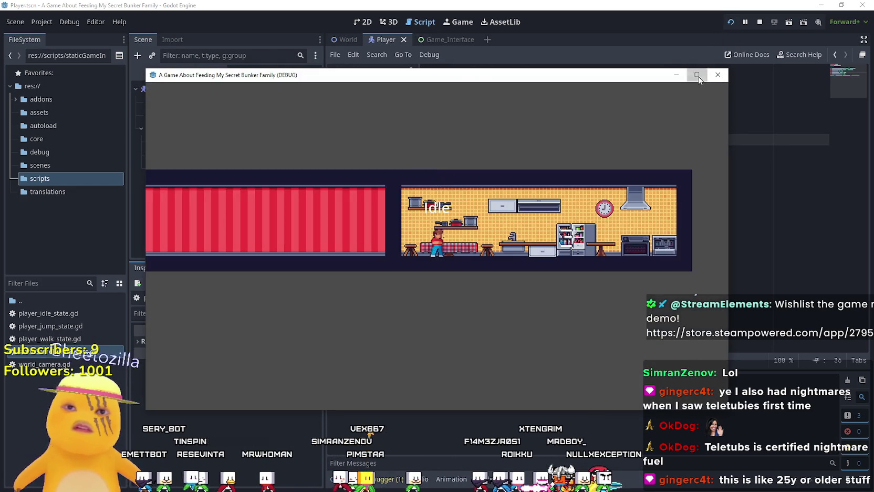
click(697, 76)
key(space)
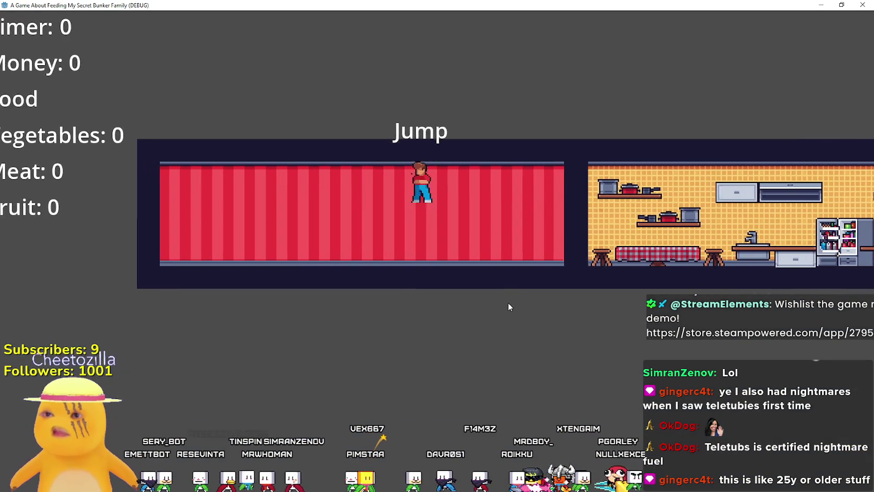
key(Right)
key(space)
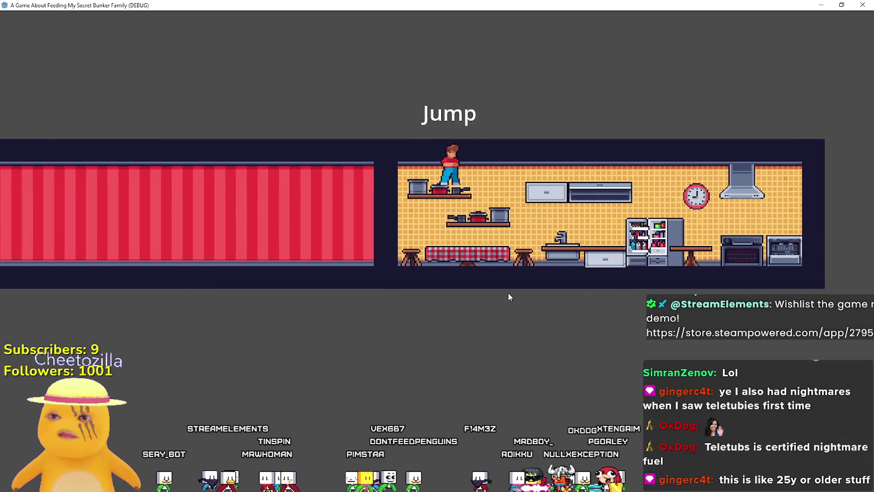
key(space)
key(Left)
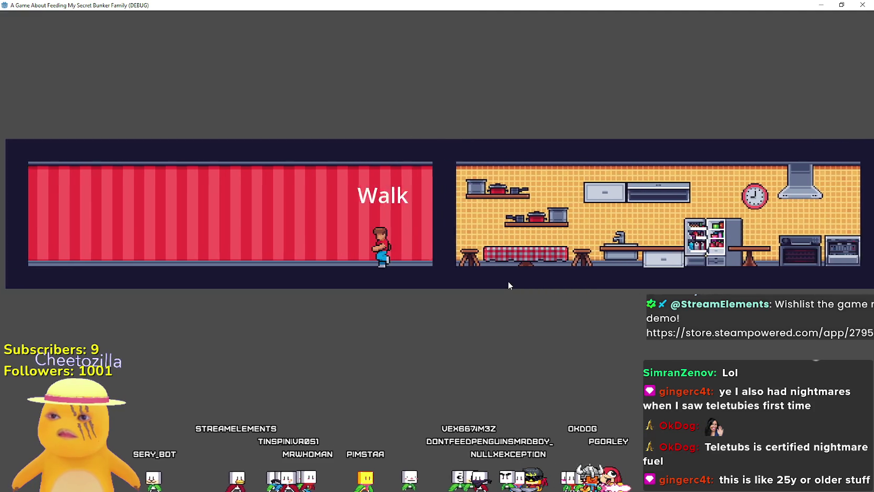
key(Right)
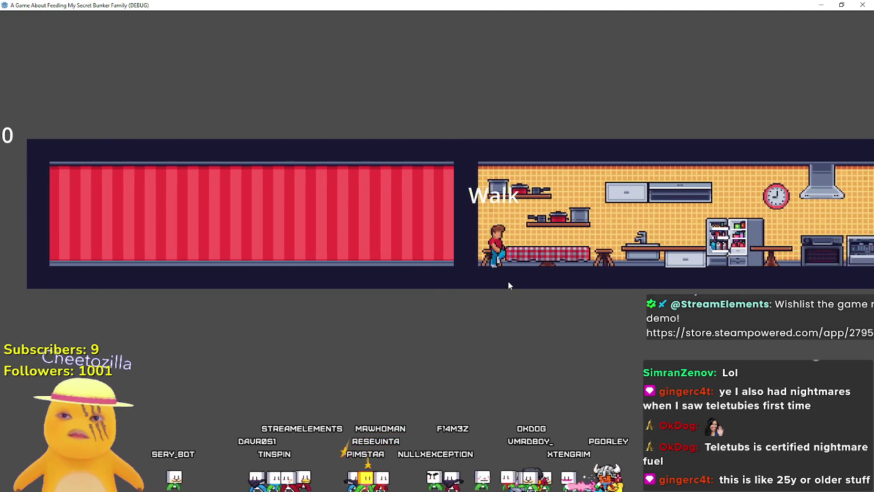
key(space)
click(841, 5)
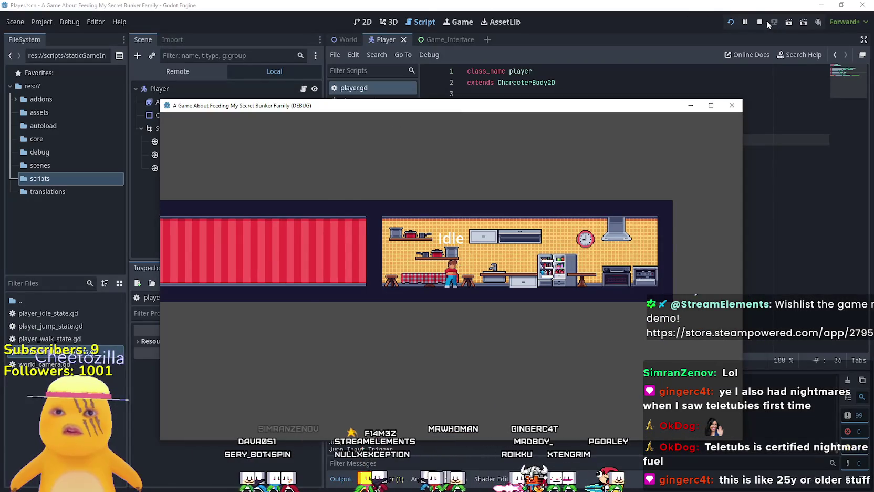
- Stop the game and write the walk state's jump_input check, modelled on the idle state's jump handling
click(761, 21)
click(347, 113)
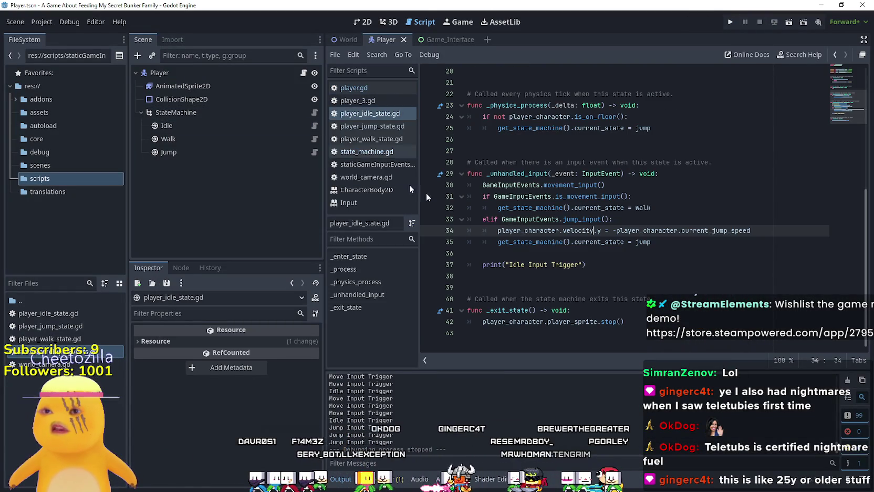
click(595, 255)
click(371, 139)
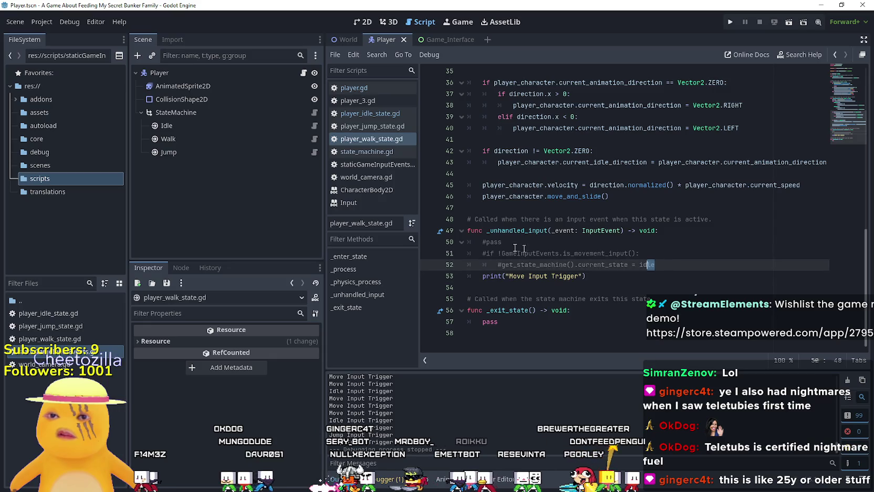
click(487, 242)
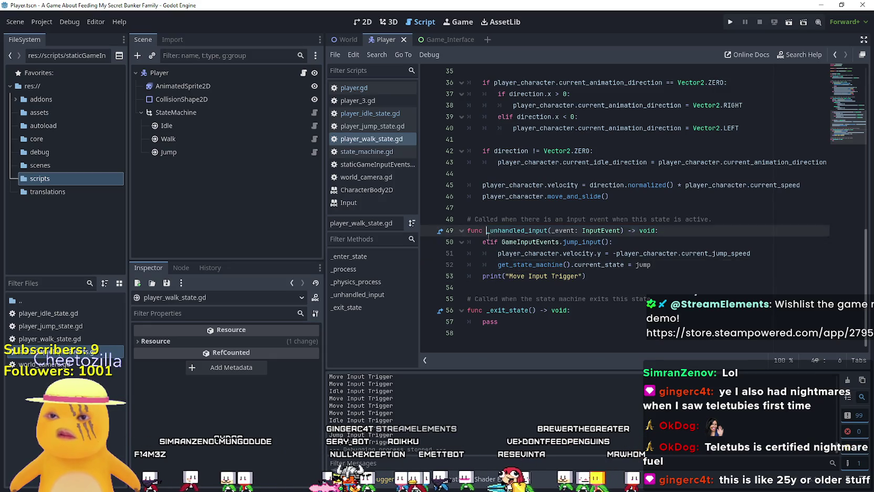
click(673, 268)
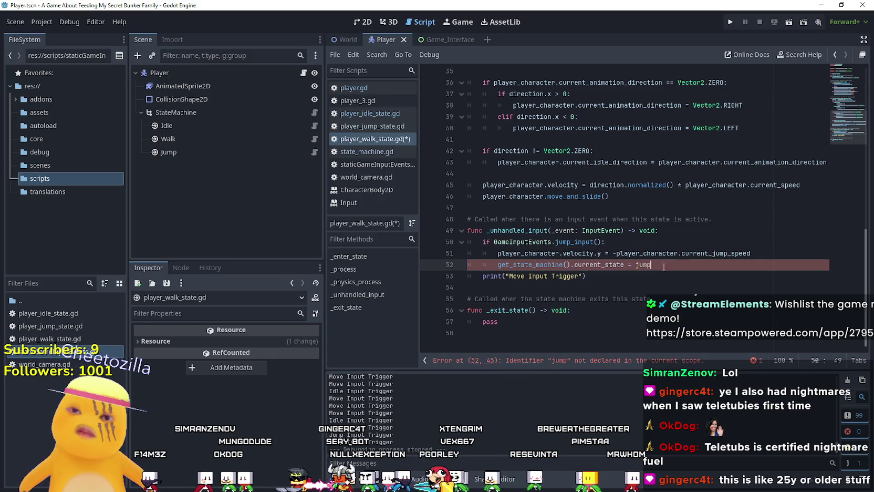
scroll(623, 249, up, 10)
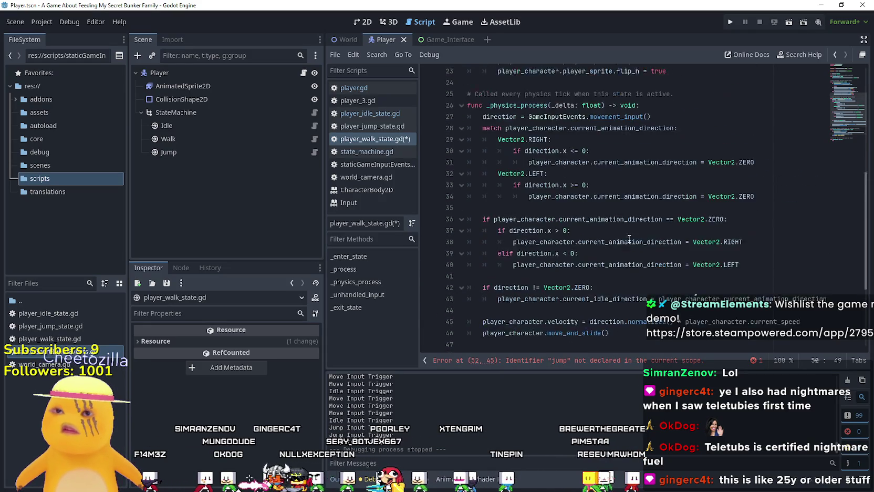
drag(169, 151, 480, 138)
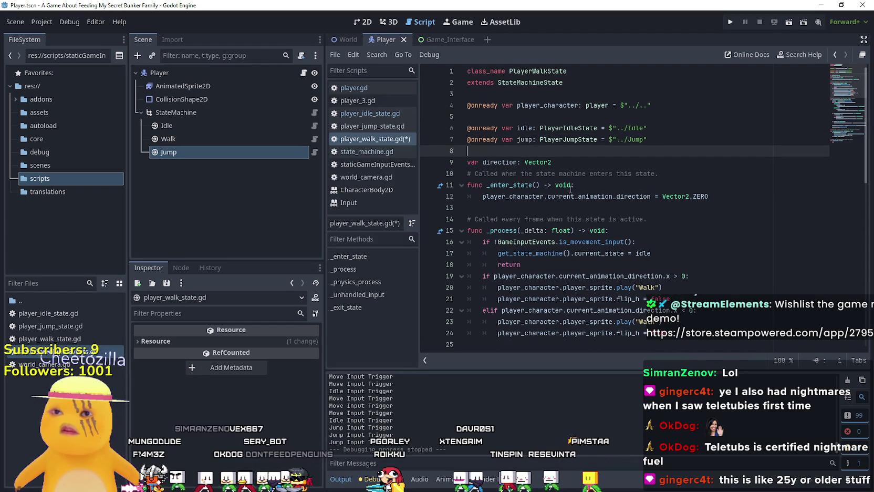
scroll(567, 189, down, 12)
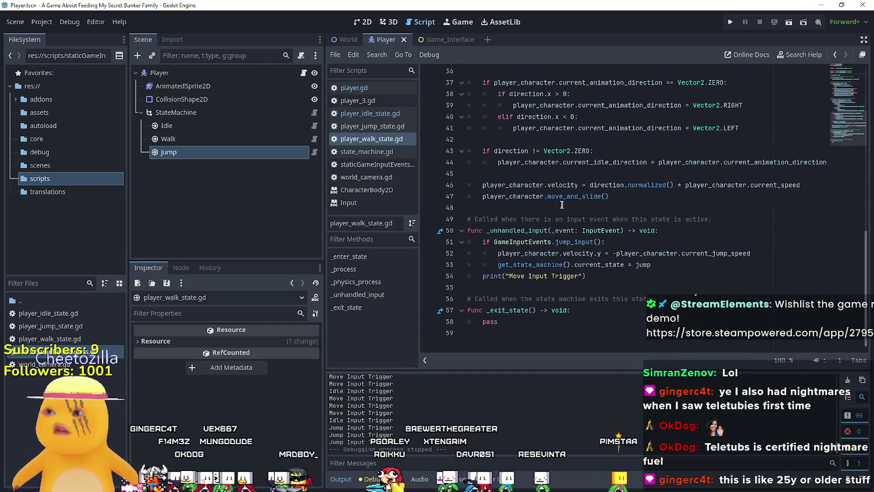
scroll(578, 210, up, 7)
click(729, 24)
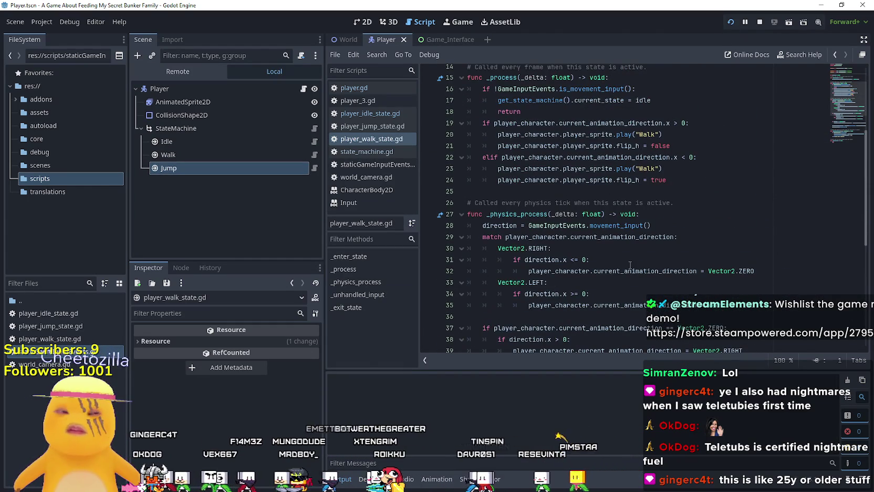
- Walk the character left and right, jumping each way to test movement
key(Left)
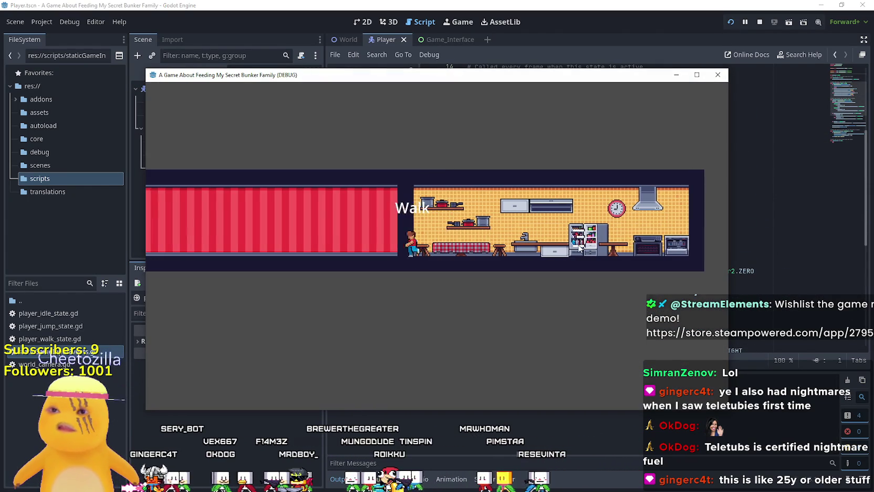
key(space)
key(Right)
key(space)
- Maximize the game window and jump while walking between the red room and kitchen
click(694, 76)
key(Left)
key(space)
key(Left)
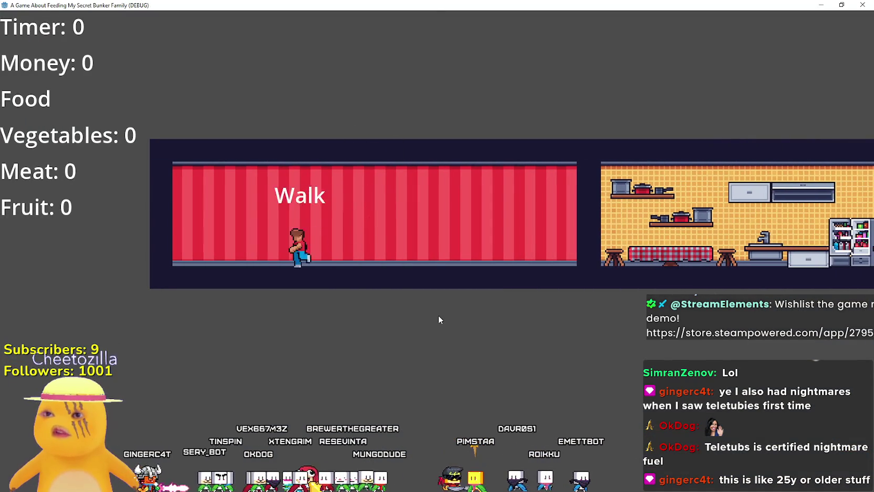
key(Right)
key(space)
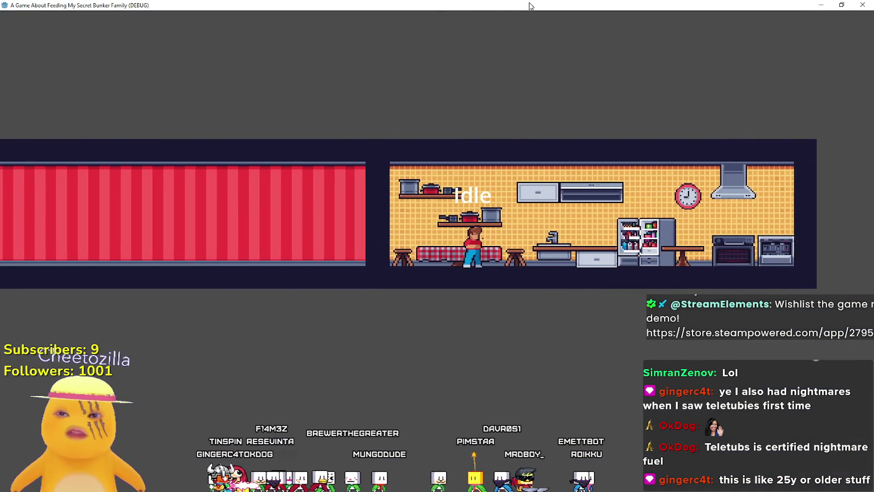
key(Left)
key(space)
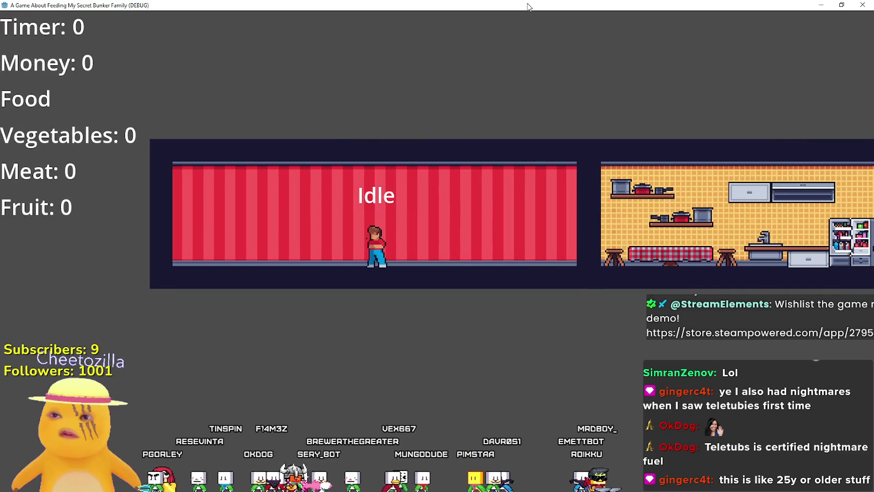
- Keep jumping mid-walk between rooms, then restore the game window and close it
key(Right)
key(space)
key(Left)
key(space)
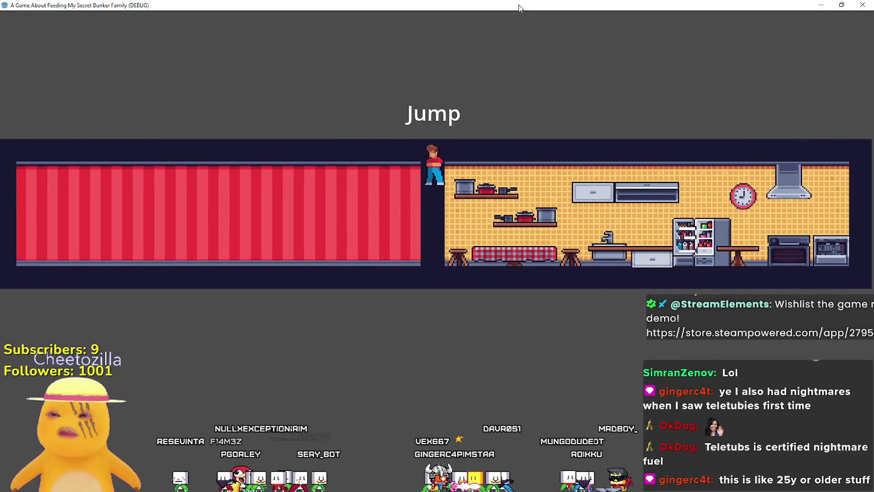
key(space)
double_click(503, 5)
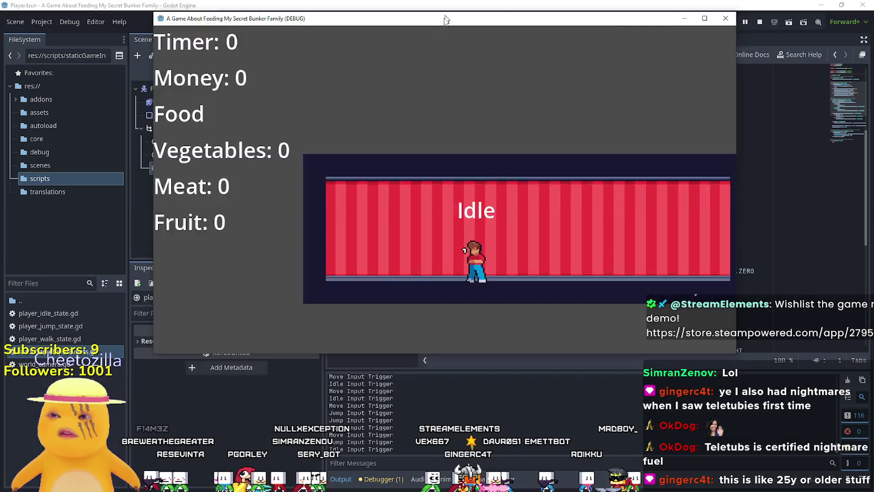
key(Right)
click(760, 23)
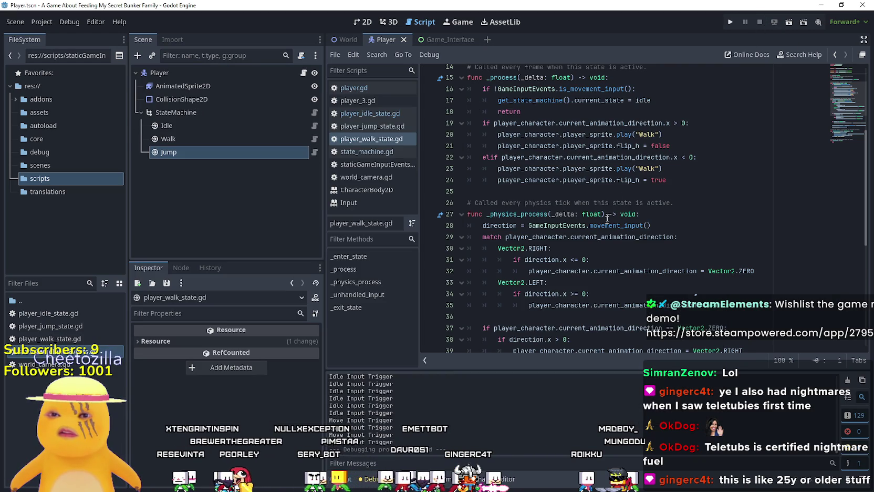
- Run the project again and walk left into the red room with a jump
scroll(607, 244, down, 4)
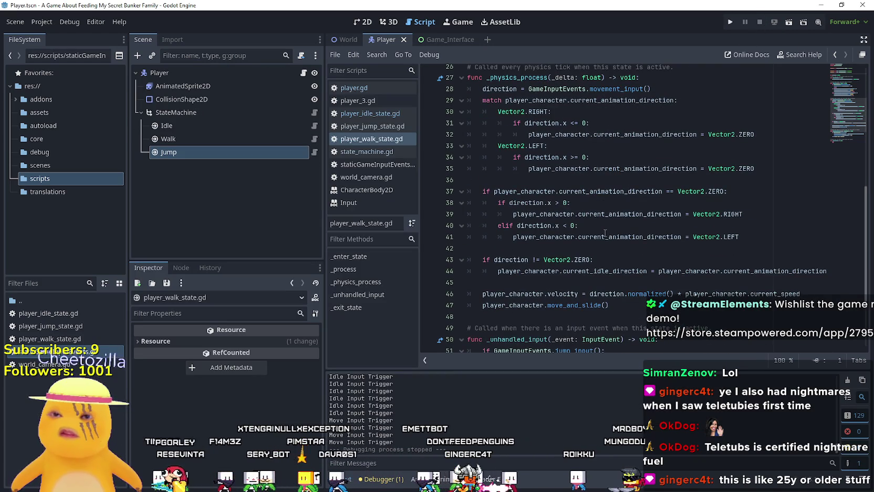
click(729, 22)
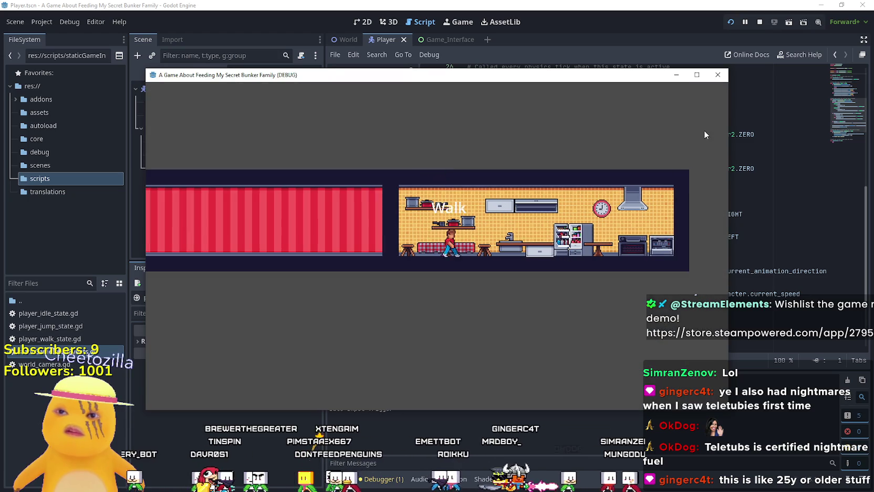
key(Left)
key(super+Up)
key(space)
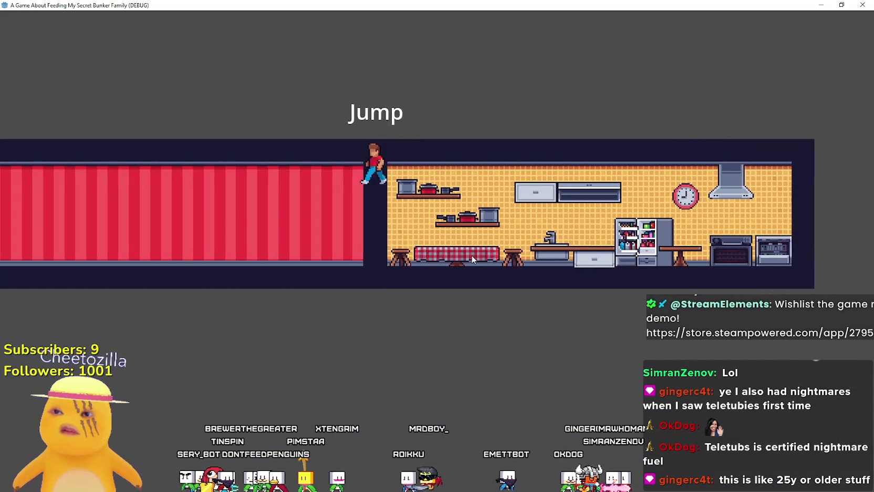
key(Left)
- Jump and walk right through the kitchen, stop the game, and open player_idle_state.gd
key(Right)
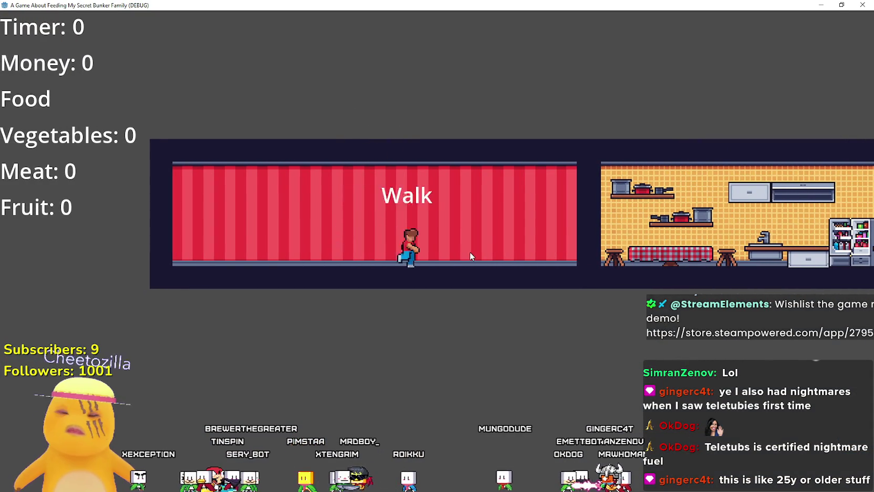
key(space)
key(super+Down)
key(Right)
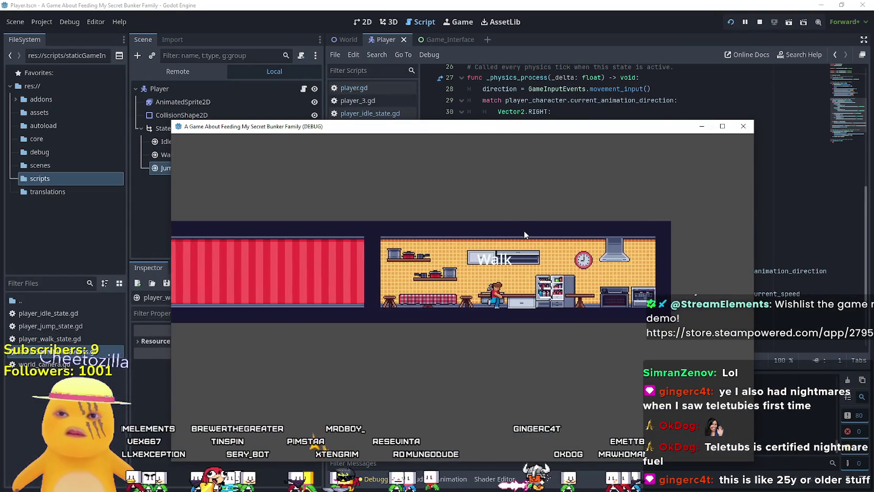
click(758, 23)
click(314, 142)
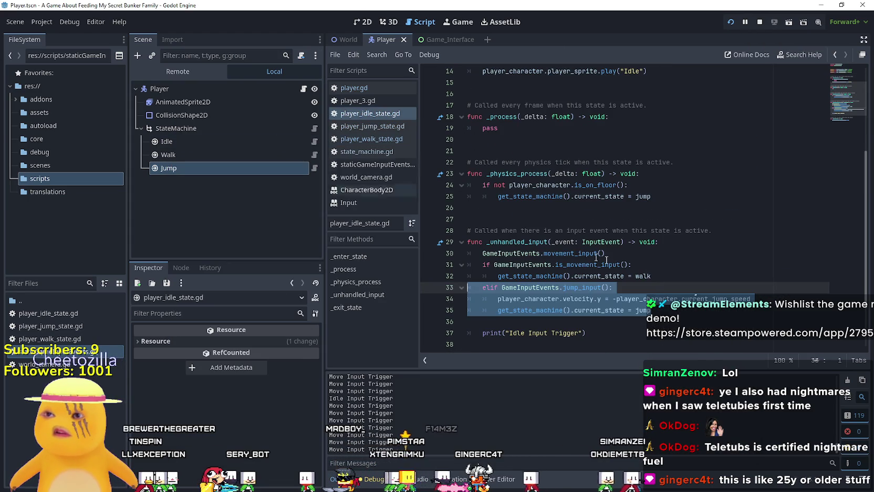
- Inspect the movement_input call on line 30 of the idle script, then relaunch with F5
click(629, 323)
drag(481, 253, 607, 253)
double_click(587, 254)
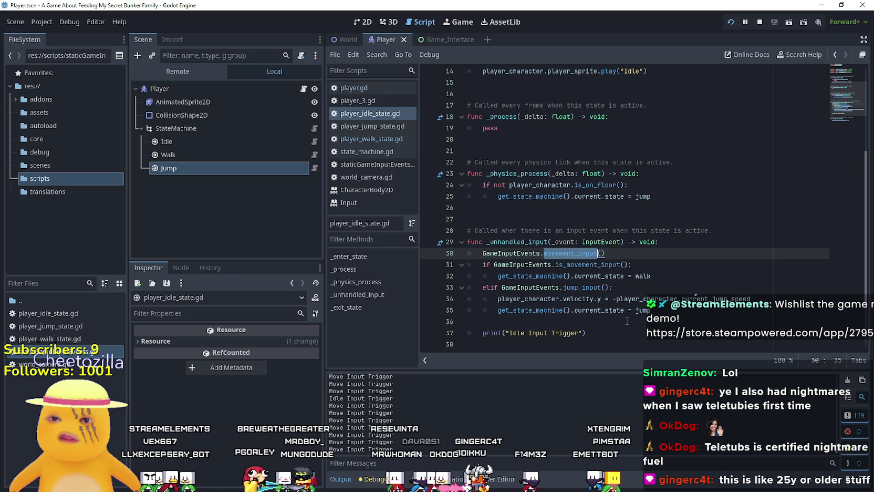
click(655, 276)
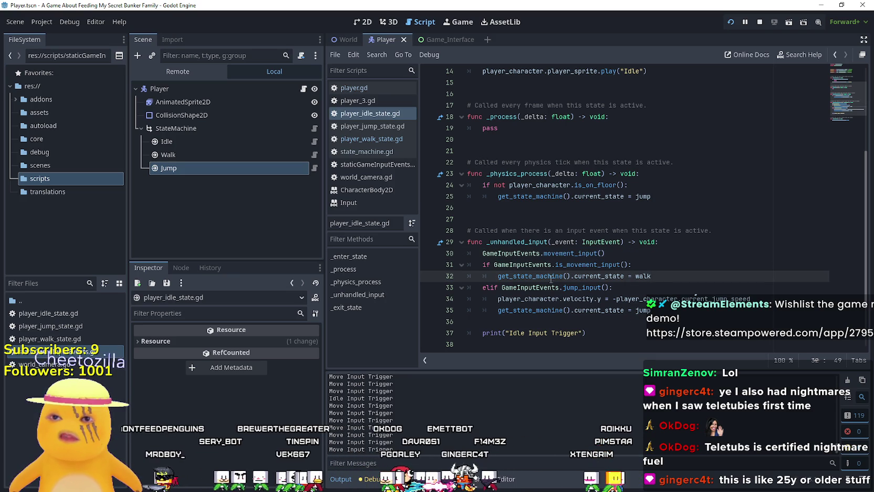
scroll(550, 279, up, 2)
scroll(554, 276, up, 1)
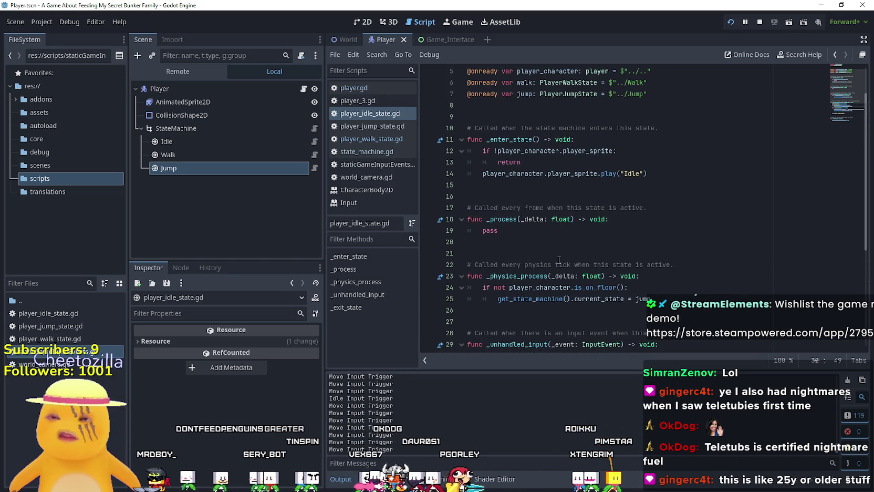
scroll(558, 261, down, 3)
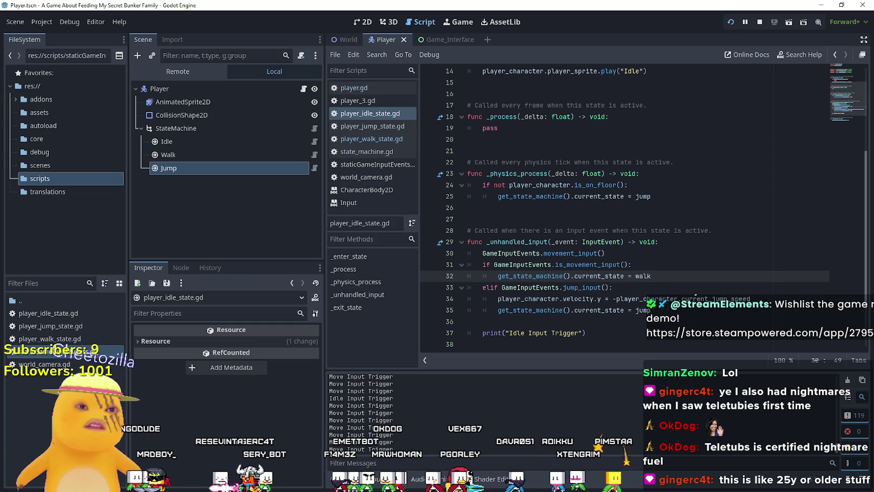
key(F5)
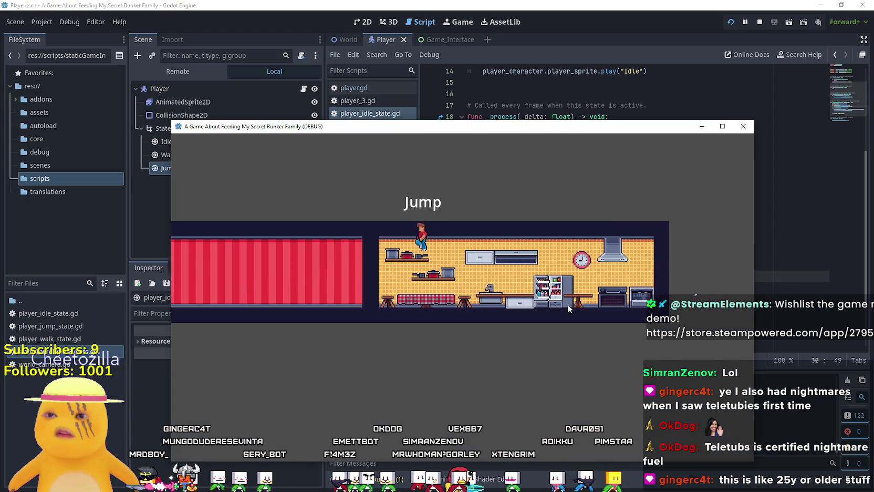
- Raise the game window and walk right toward the kitchen with a jump
mouse_move(460, 132)
mouse_down()
mouse_move(460, 107)
mouse_move(481, 64)
mouse_up()
key(Left)
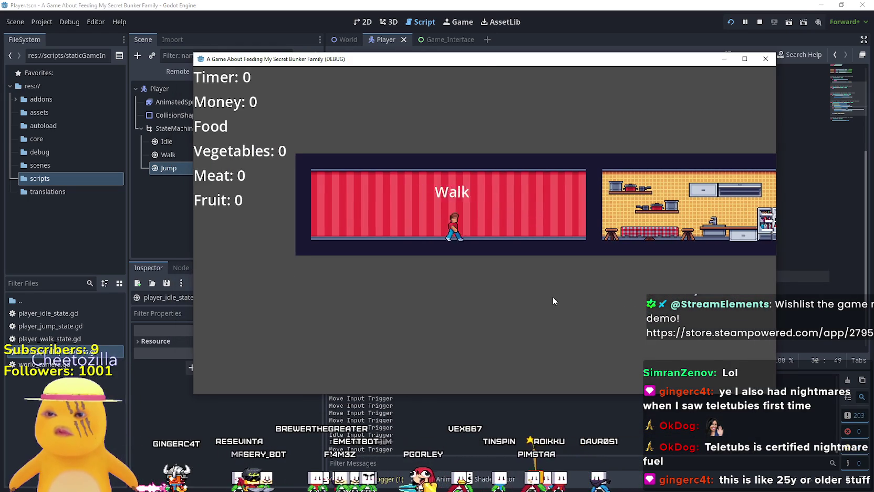
key(Right)
key(space)
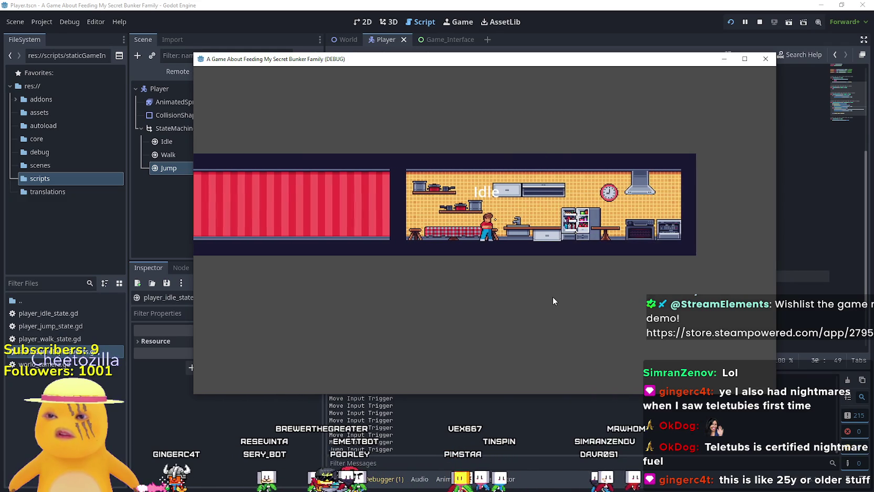
key(Right)
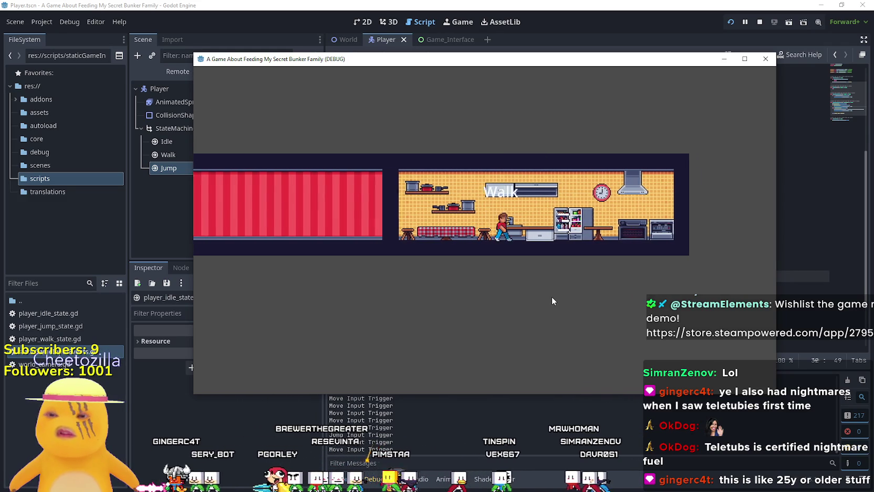
- Walk and jump back into the red room, then stop the game with F8
key(Left)
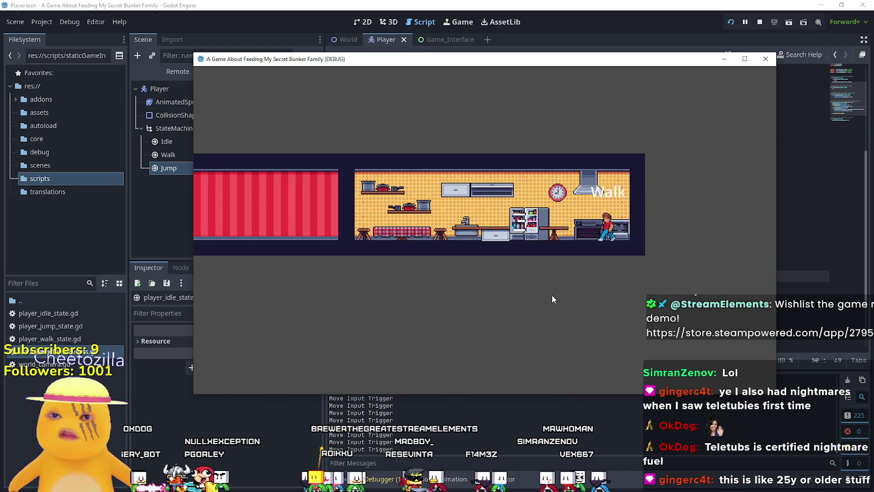
key(space)
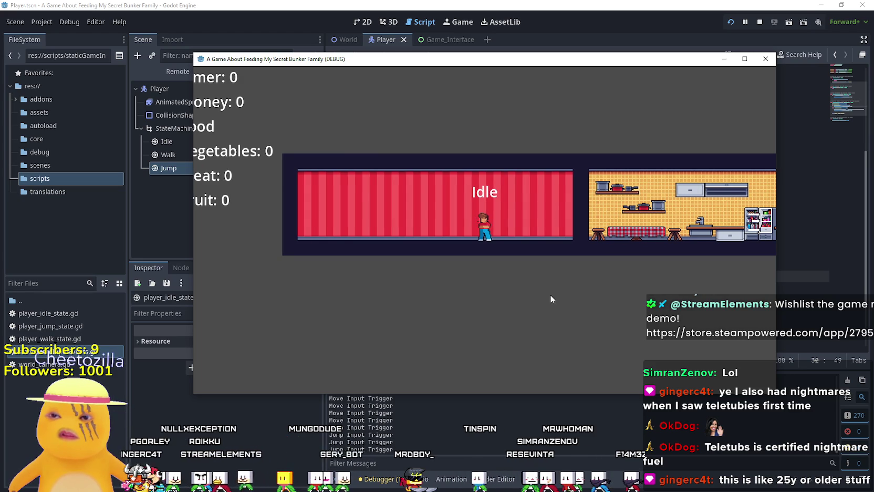
key(a)
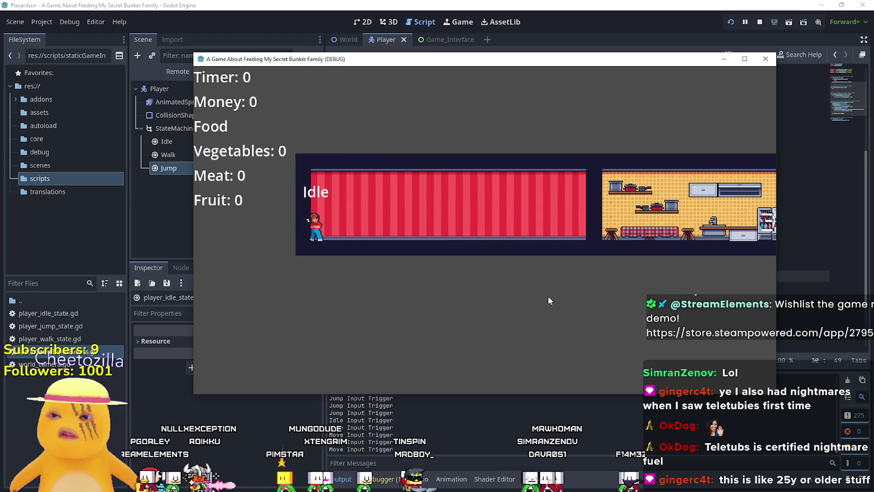
key(d)
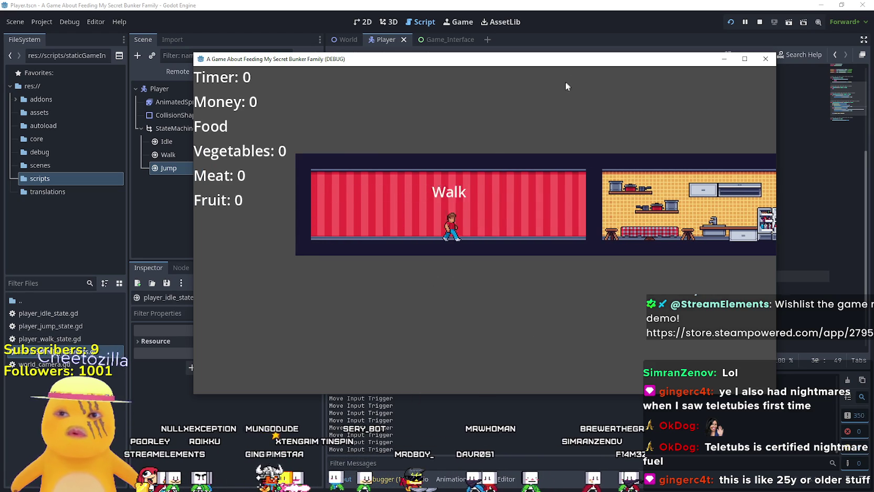
key(space)
key(F8)
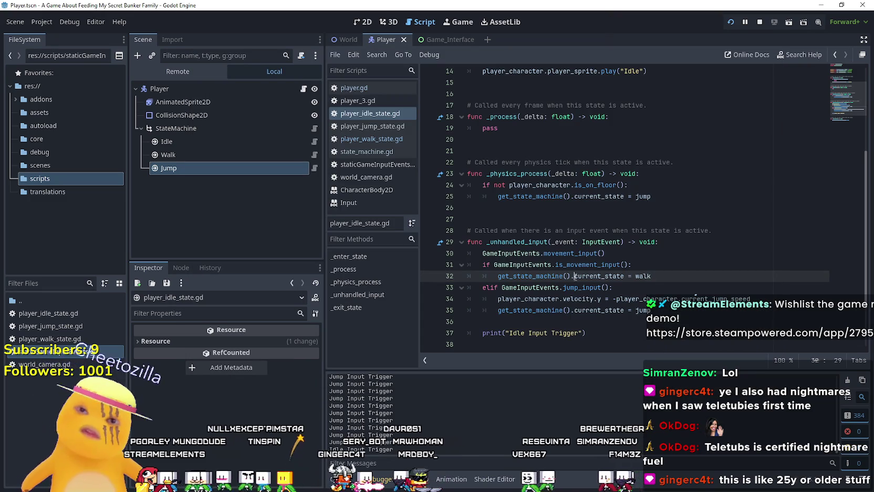
scroll(602, 344, down, 2)
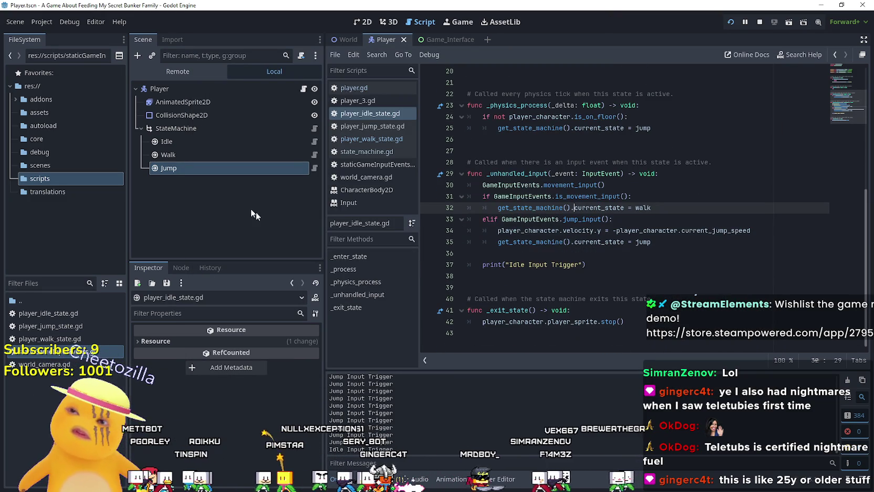
click(315, 155)
scroll(595, 266, up, 1)
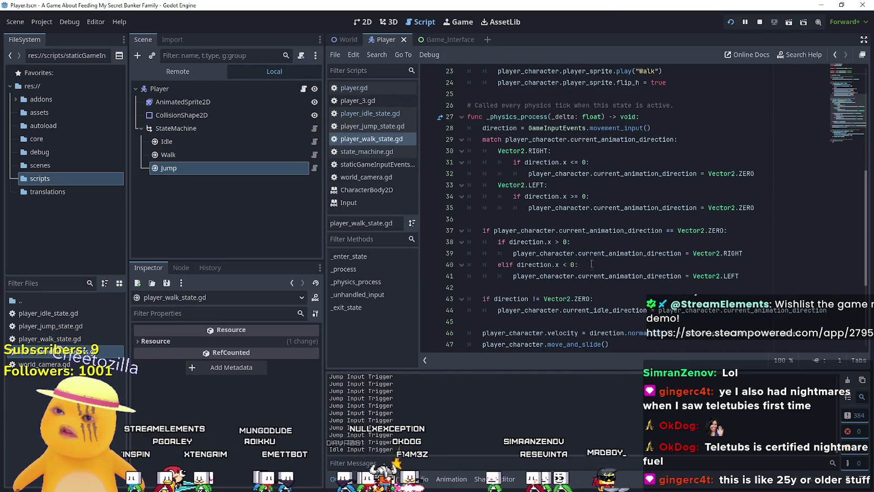
click(314, 168)
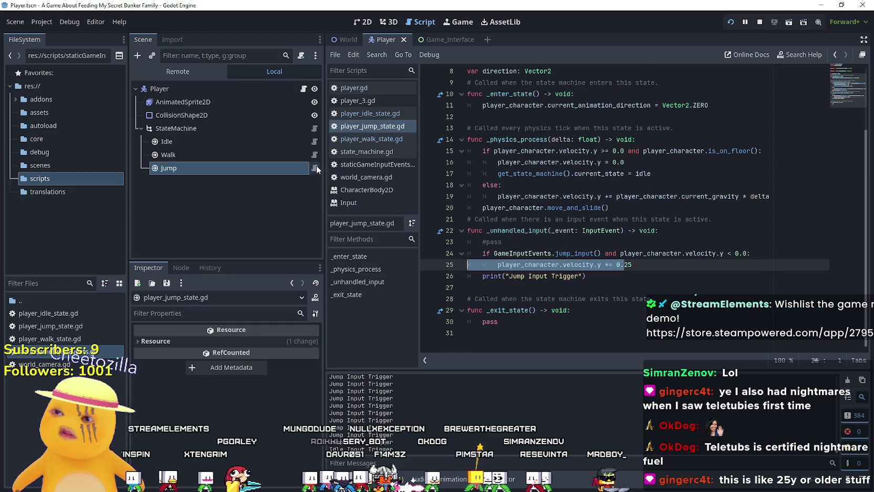
drag(695, 177, 498, 174)
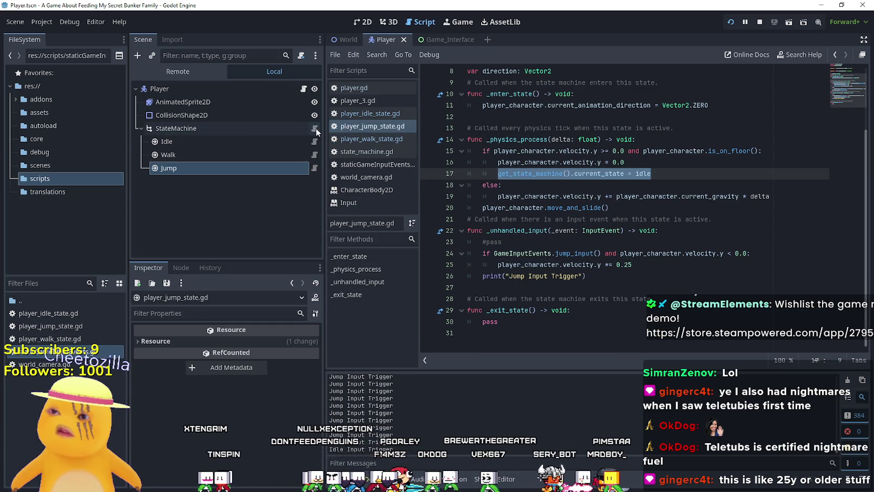
click(315, 143)
click(315, 143)
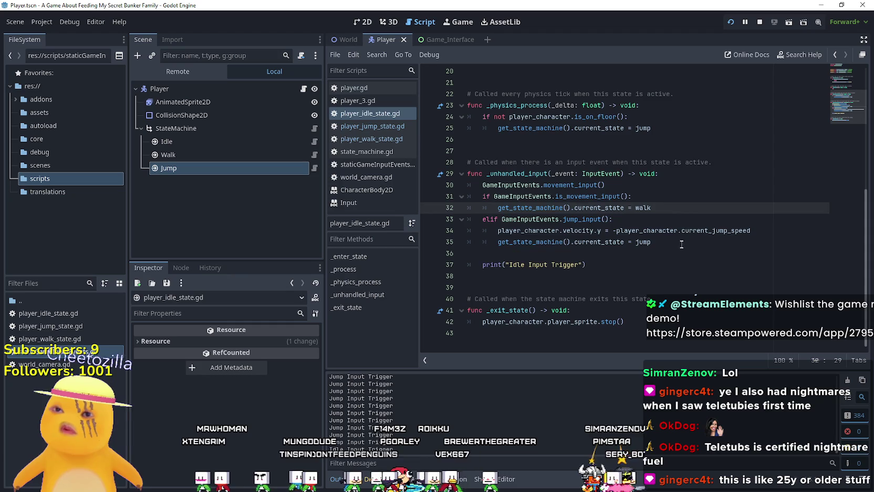
scroll(684, 240, up, 4)
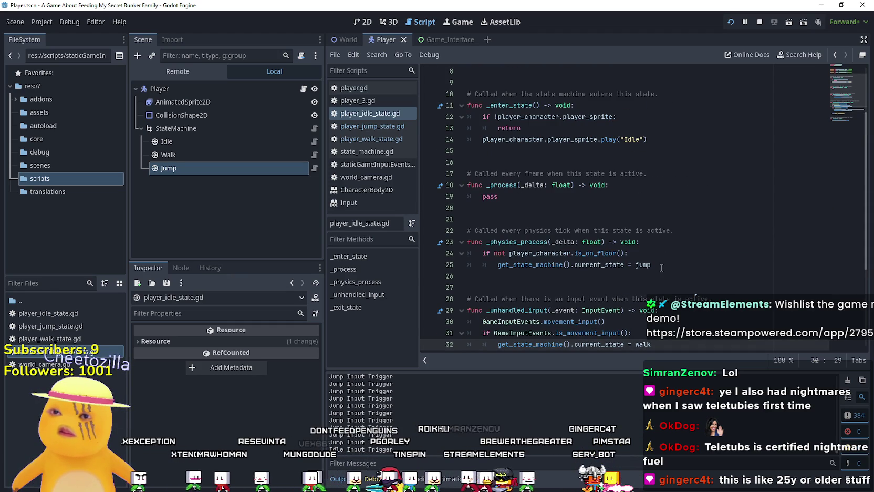
scroll(661, 268, up, 3)
scroll(657, 279, down, 4)
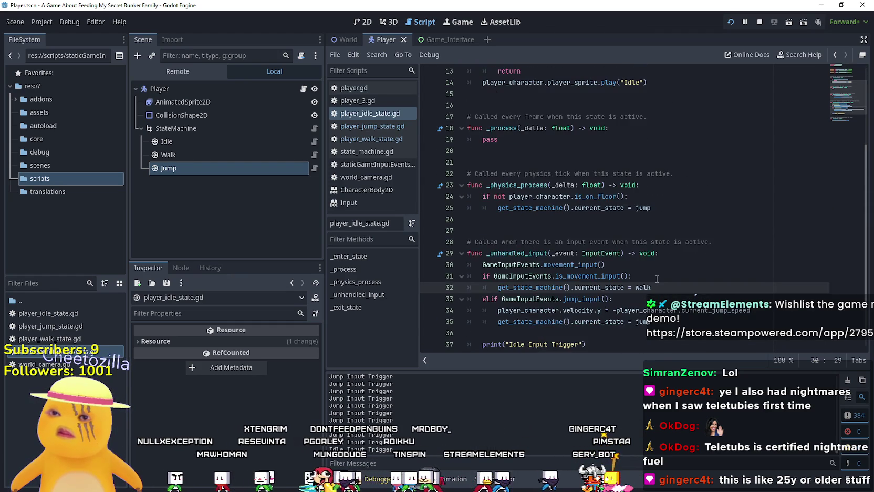
scroll(657, 279, down, 2)
mouse_move(658, 210)
mouse_down()
mouse_move(475, 205)
mouse_move(463, 195)
mouse_up()
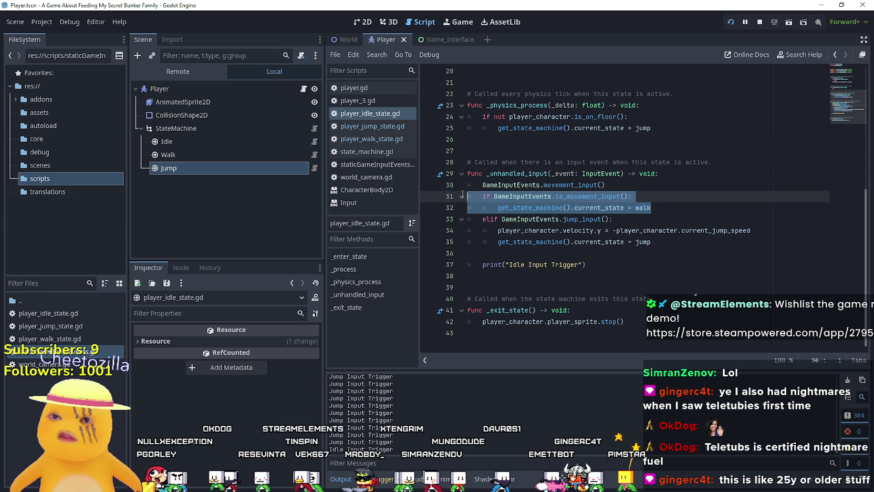
scroll(577, 232, up, 3)
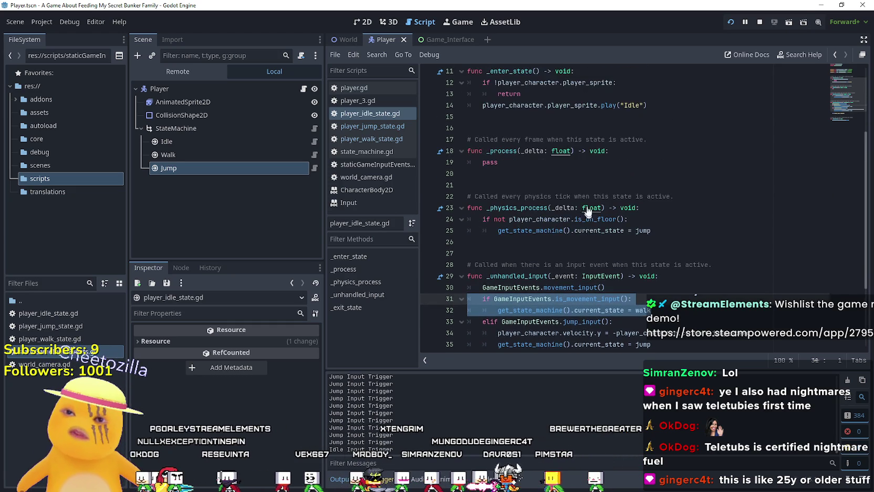
click(659, 235)
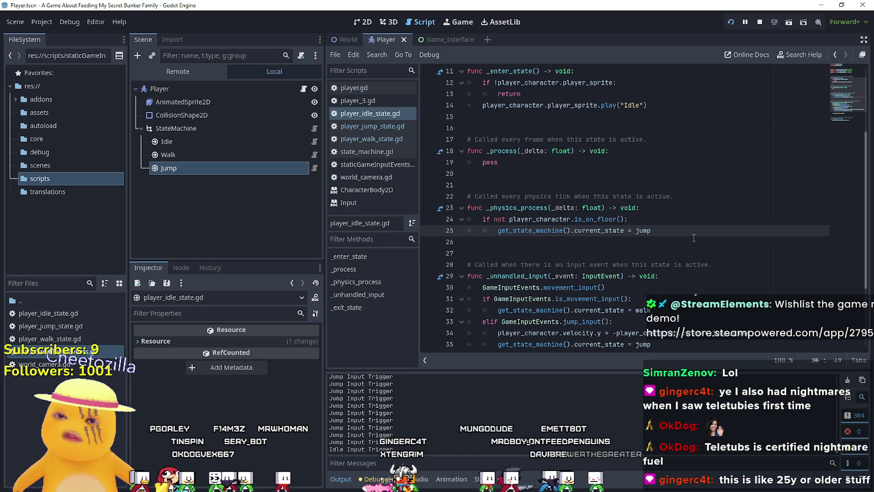
- Paste the movement-to-walk check on line 26 as an elif and save the idle script
key(Return)
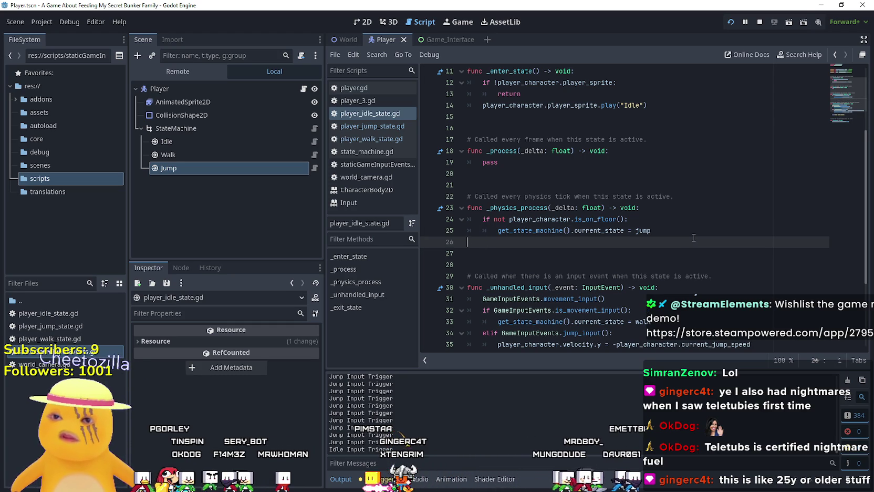
text(if GameInputEvents.is_movement_input(): 		get_state_machine().current_state = walk)
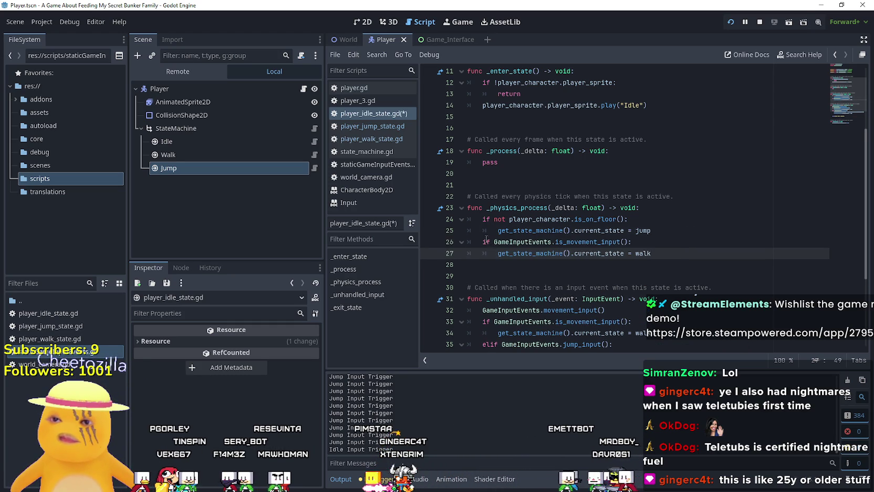
double_click(487, 241)
text(elif)
key(BackSpace)
key(ctrl+s)
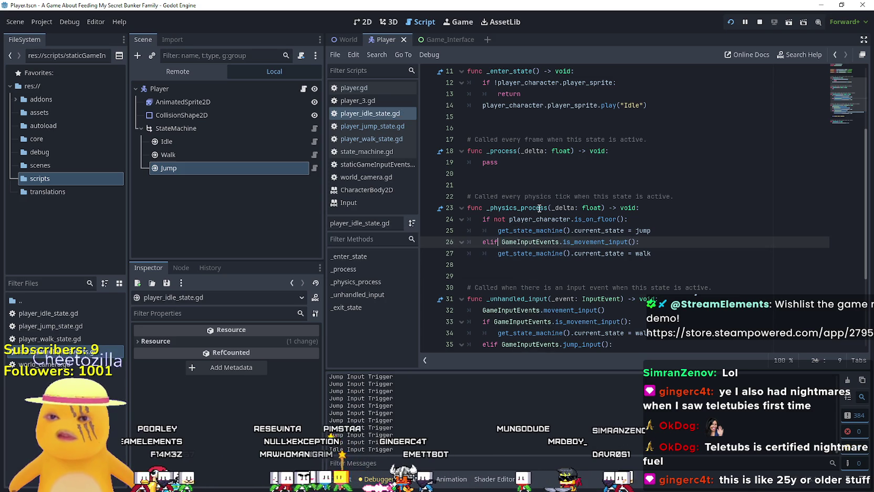
- Run the game and walk and jump between the red room and kitchen
key(Down)
key(Down)
click(759, 21)
key(F5)
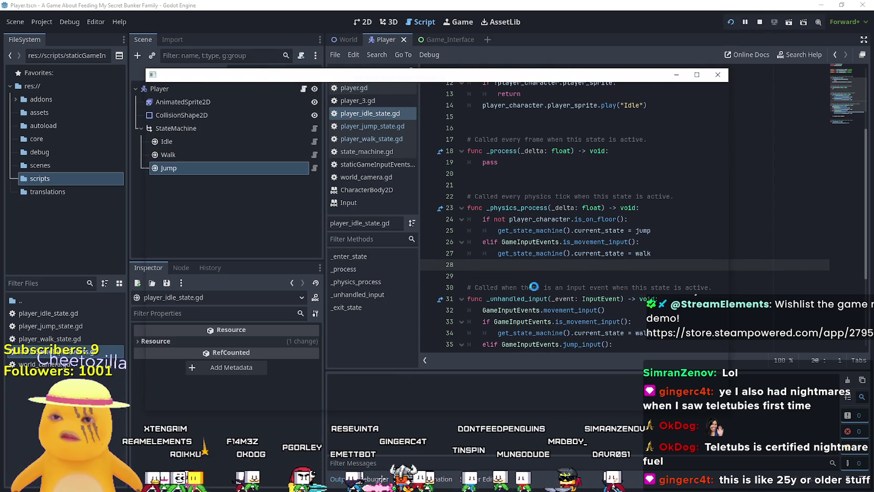
key(a)
key(space)
key(a)
key(space)
key(d)
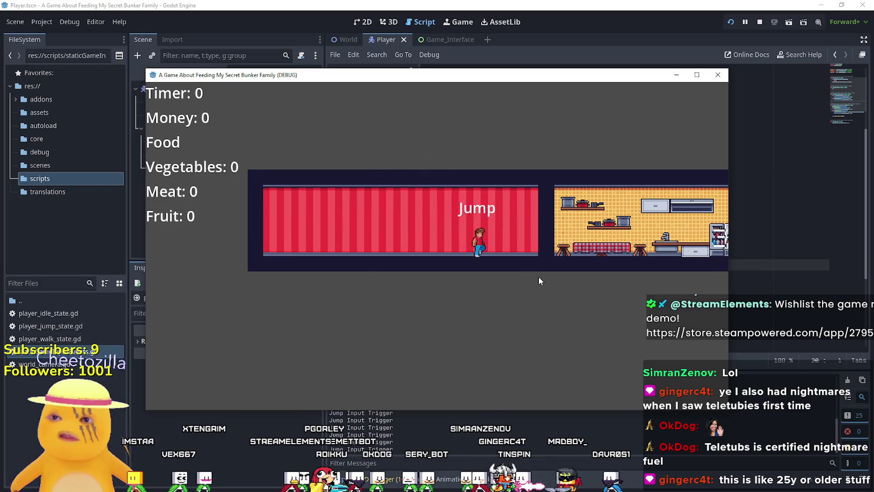
key(a)
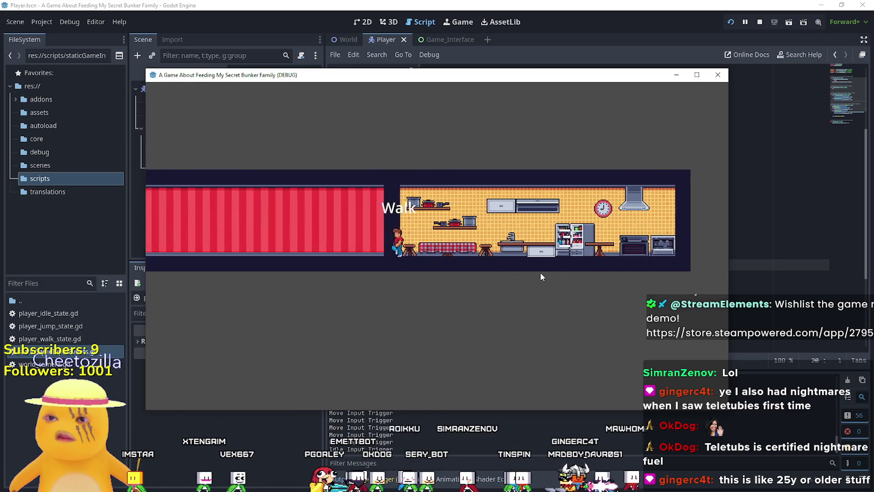
- Maximize the game window, jump mid-walk back and forth between rooms, then restore it
click(696, 75)
key(d)
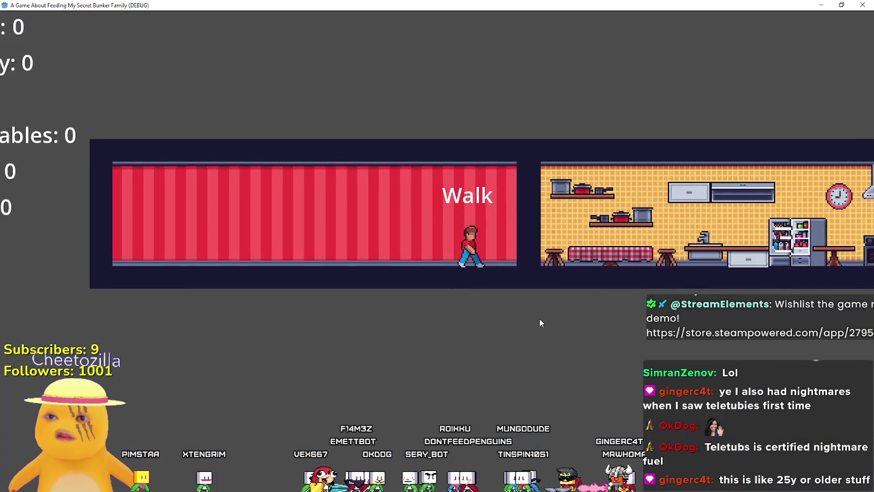
key(space)
key(space)
key(a)
key(space)
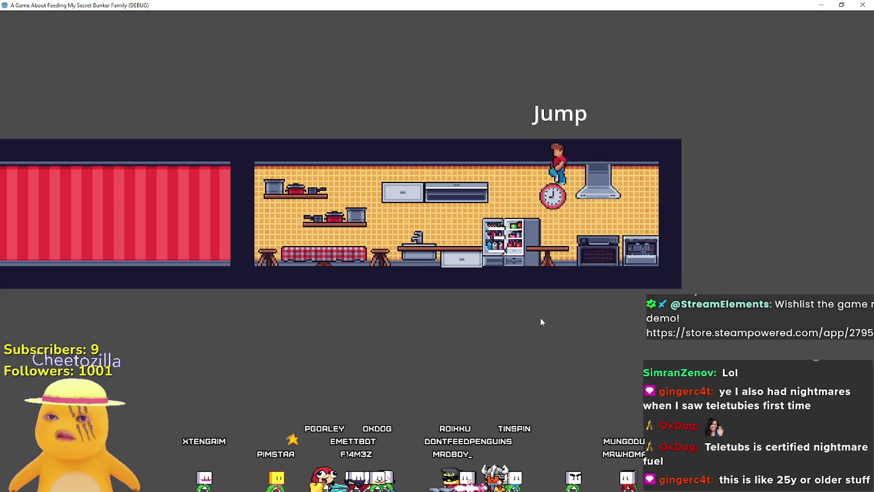
key(space)
key(space)
key(space)
key(d)
key(space)
key(space)
key(a)
key(space)
key(space)
key(space)
double_click(613, 6)
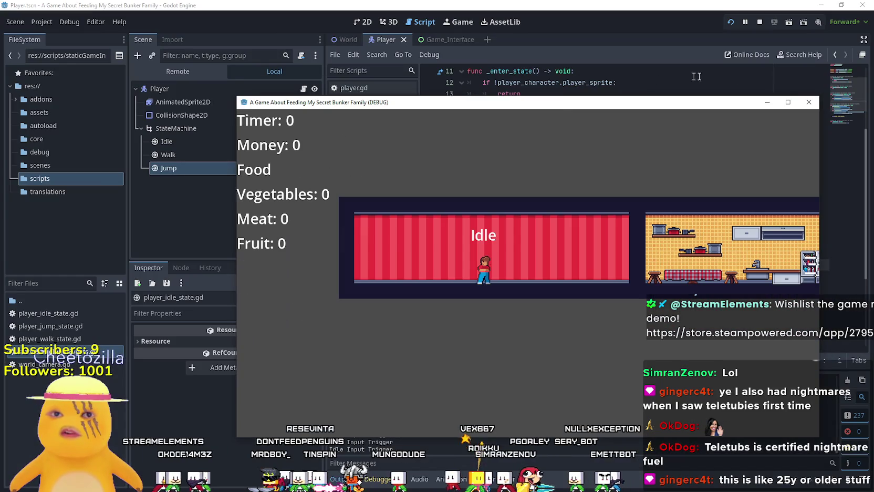
click(759, 23)
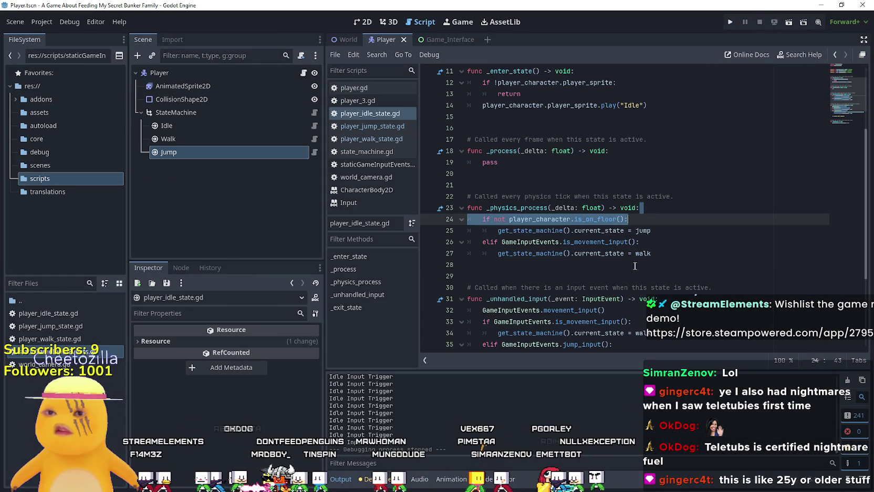
click(371, 139)
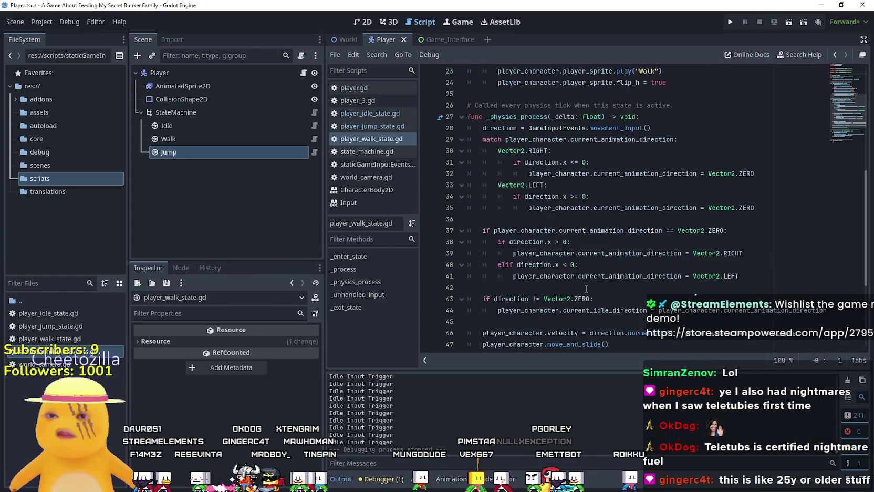
scroll(594, 279, up, 5)
scroll(594, 279, down, 6)
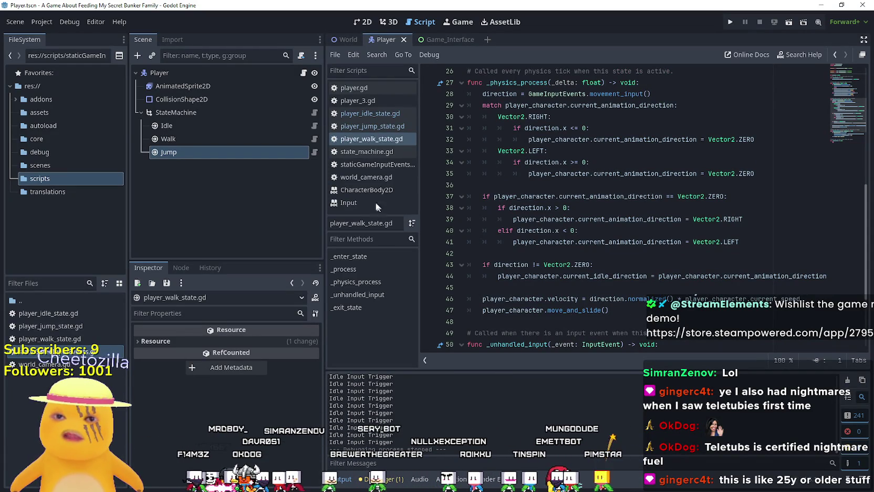
scroll(554, 273, up, 5)
scroll(566, 274, down, 5)
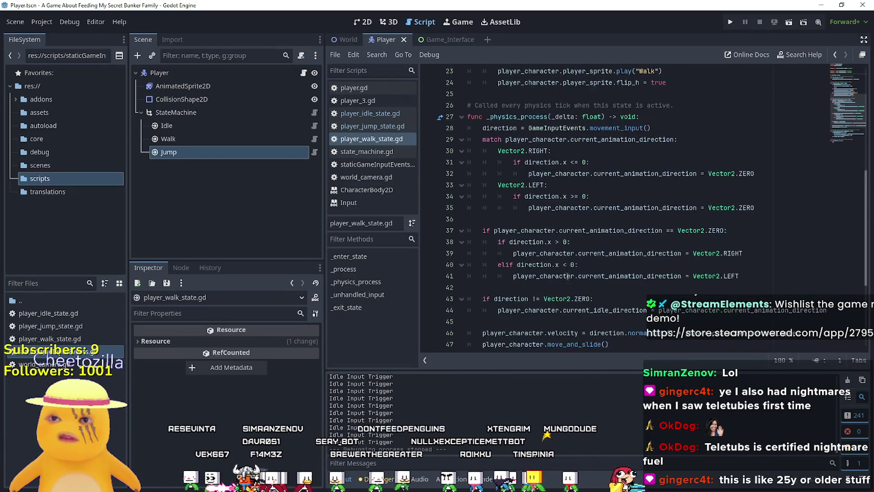
scroll(569, 275, down, 1)
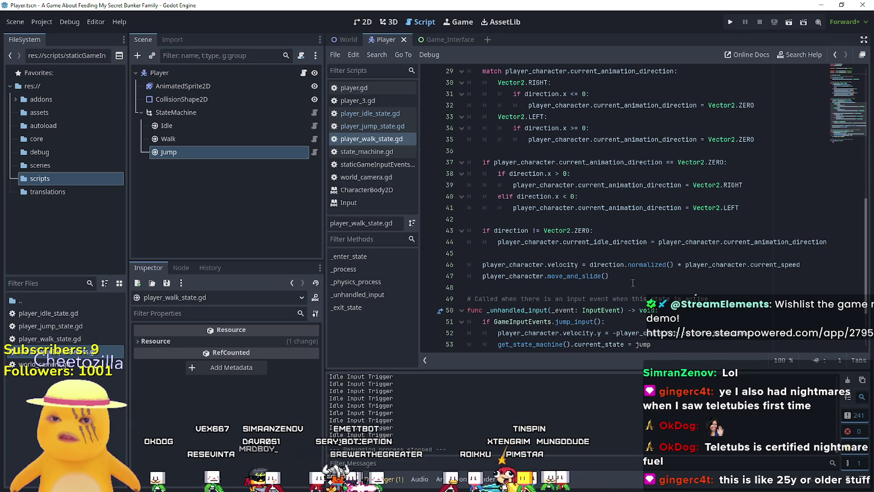
scroll(637, 280, up, 5)
click(314, 152)
scroll(628, 289, up, 2)
click(631, 275)
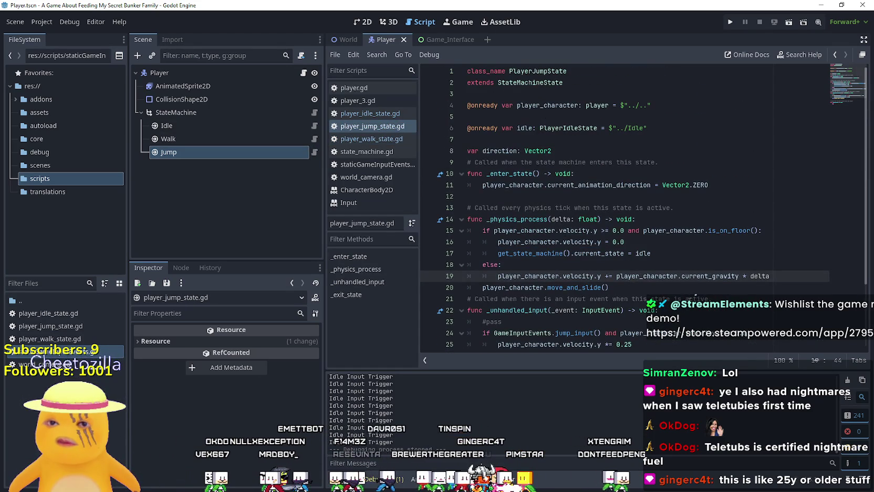
scroll(696, 297, down, 3)
click(689, 299)
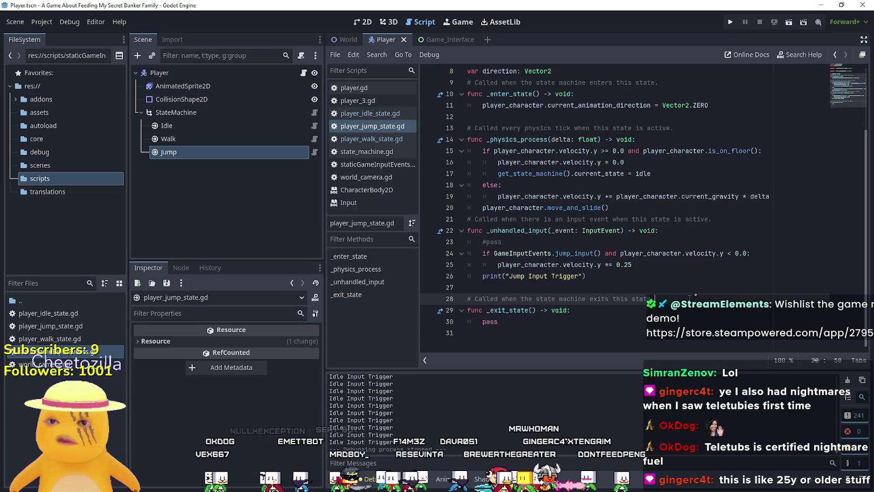
click(315, 139)
scroll(621, 280, down, 3)
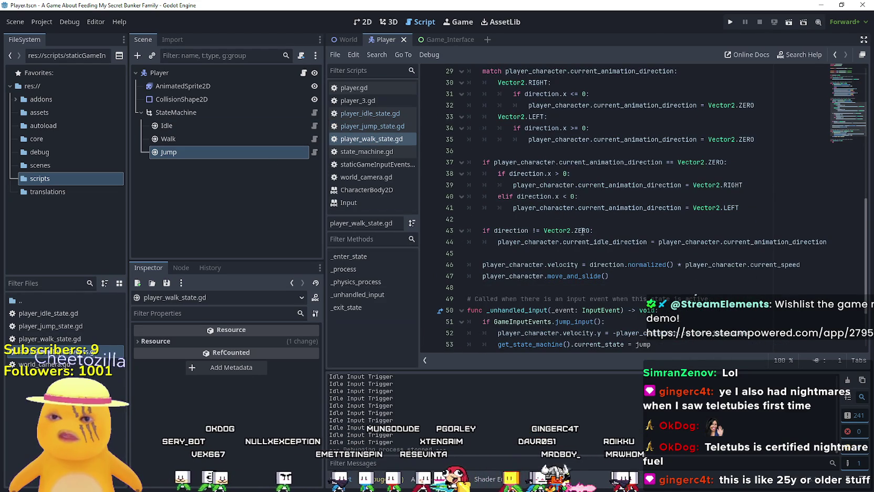
double_click(583, 241)
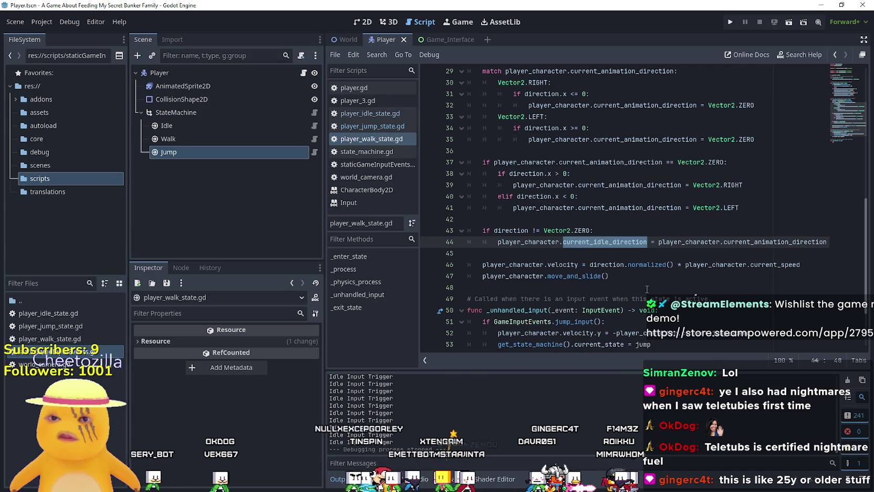
click(635, 253)
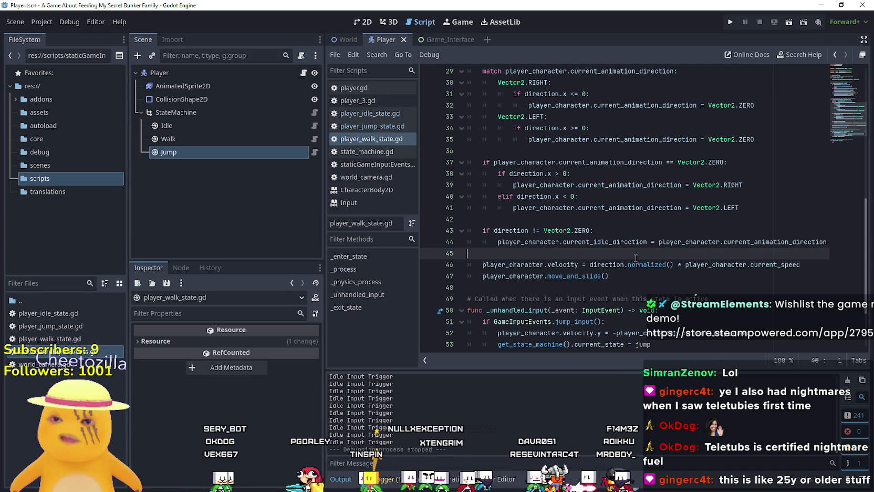
drag(800, 265, 514, 222)
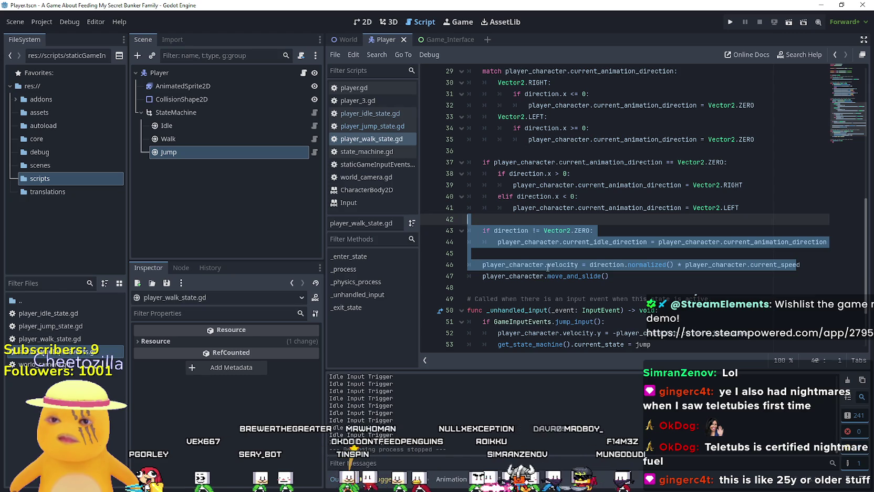
- Review the walk state's process code in player_walk_state.gd
click(564, 264)
double_click(564, 264)
mouse_move(810, 265)
mouse_down()
mouse_move(688, 264)
mouse_move(470, 239)
mouse_move(525, 221)
mouse_move(540, 259)
mouse_move(414, 131)
mouse_up()
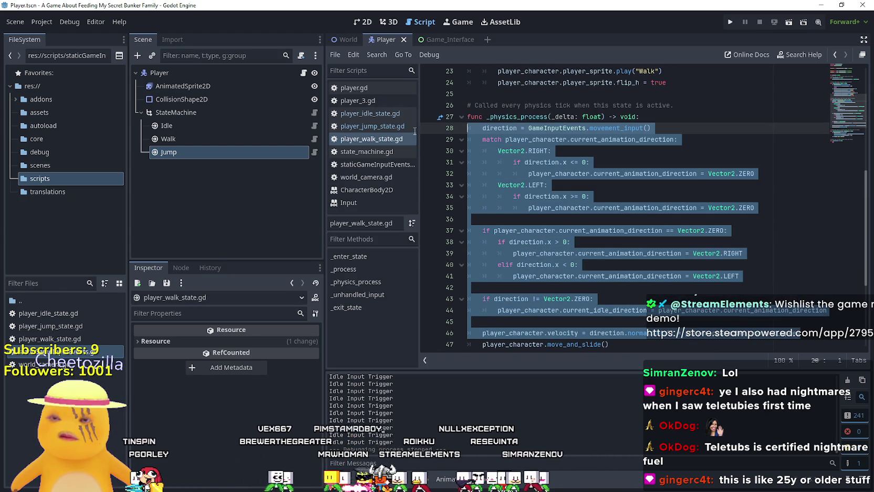
scroll(561, 284, down, 3)
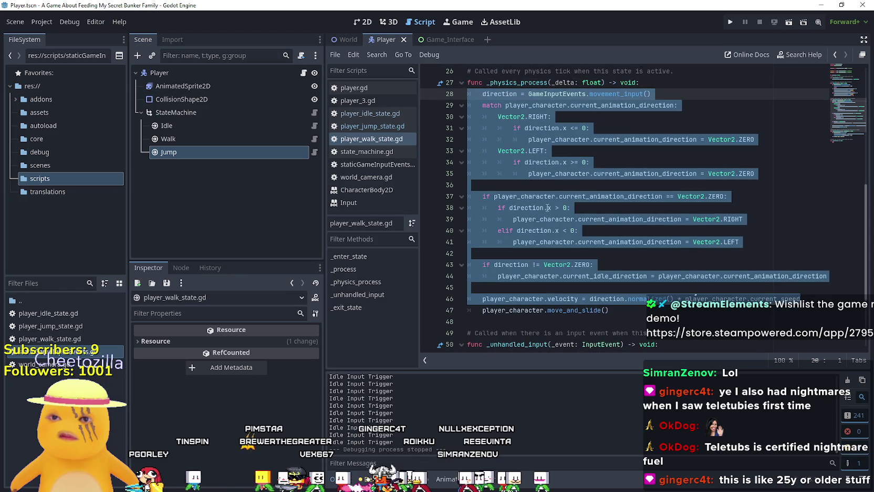
scroll(578, 256, up, 5)
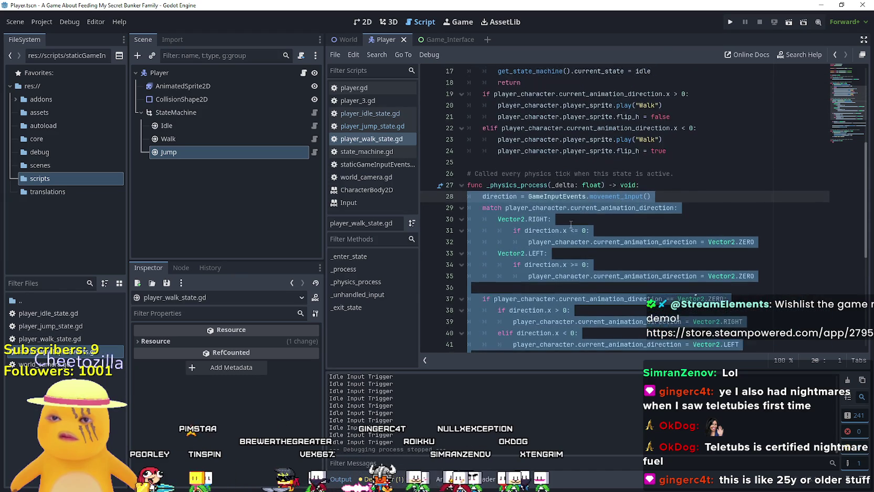
scroll(560, 243, down, 3)
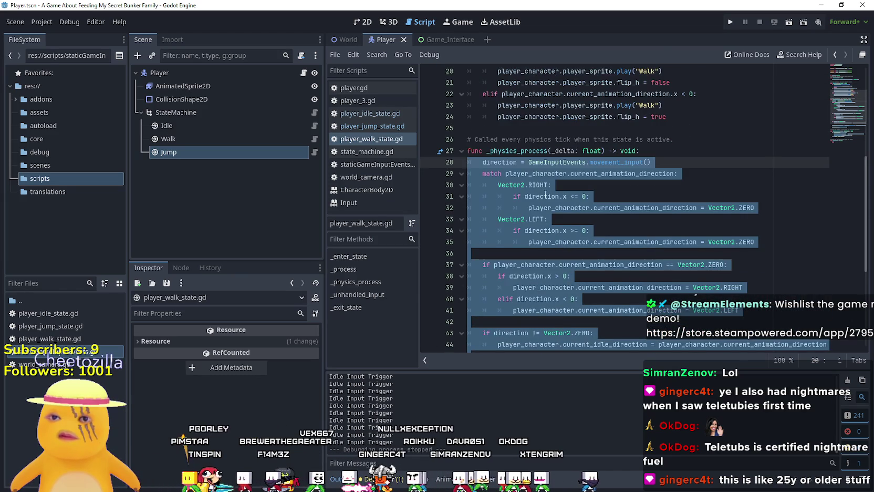
scroll(545, 194, down, 2)
scroll(573, 179, up, 4)
scroll(604, 158, down, 3)
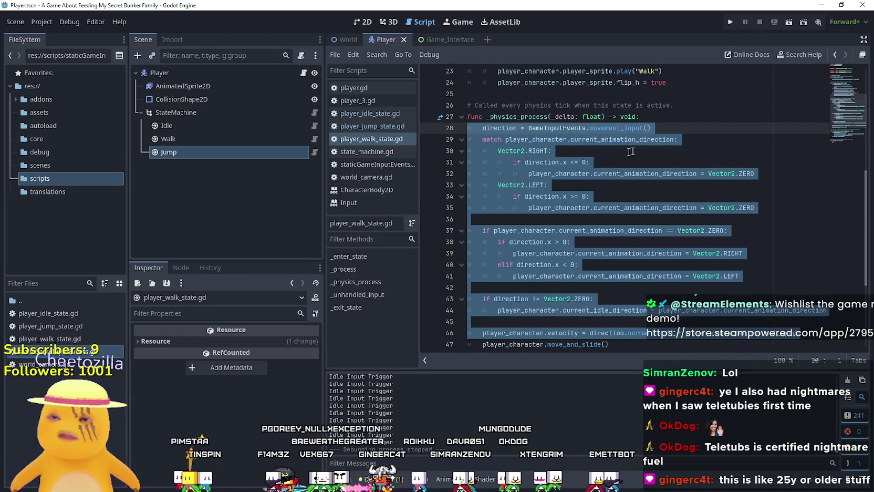
key(Left)
key(Left)
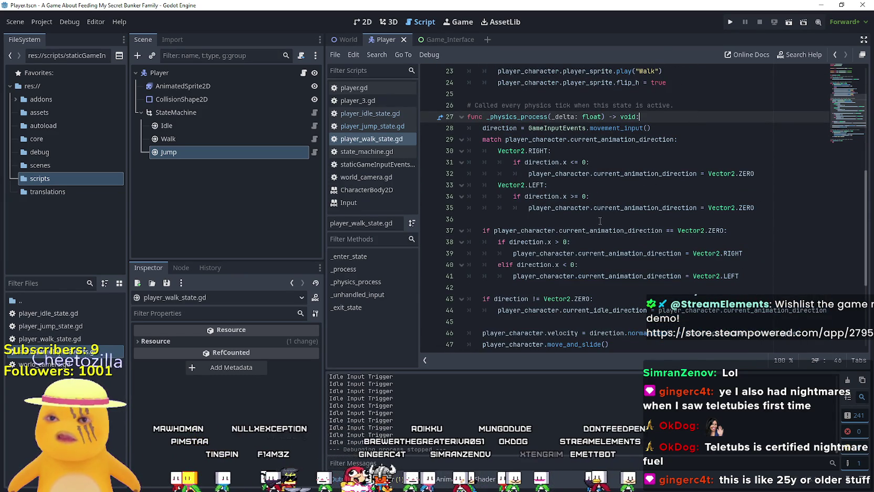
scroll(599, 220, up, 2)
scroll(598, 226, down, 3)
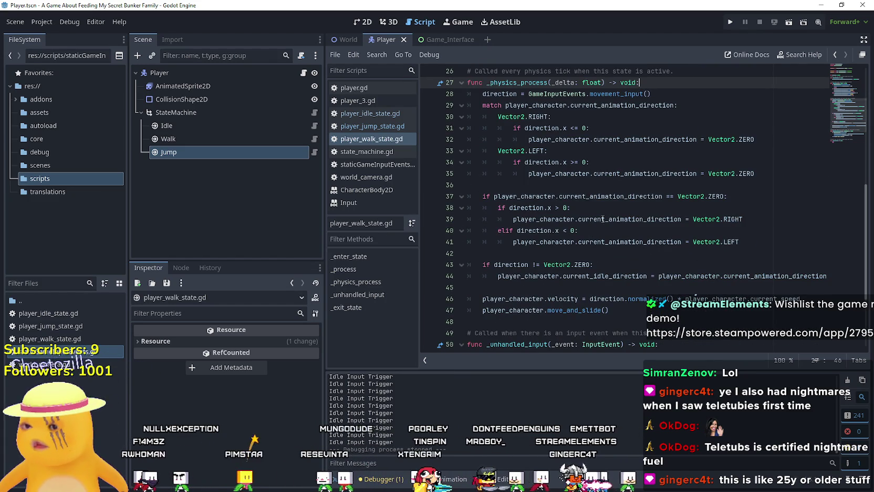
scroll(603, 219, up, 5)
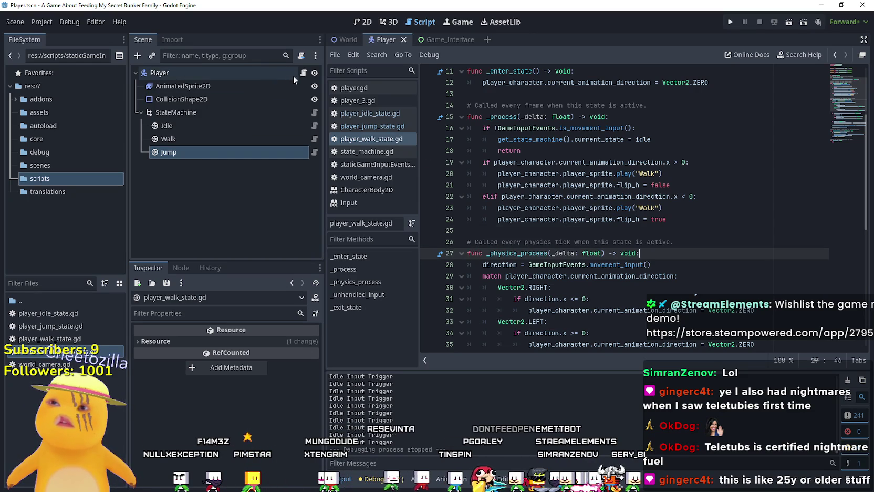
- Copy the movement check and Walk sprite-flip lines, then switch to player.gd
drag(688, 223, 483, 162)
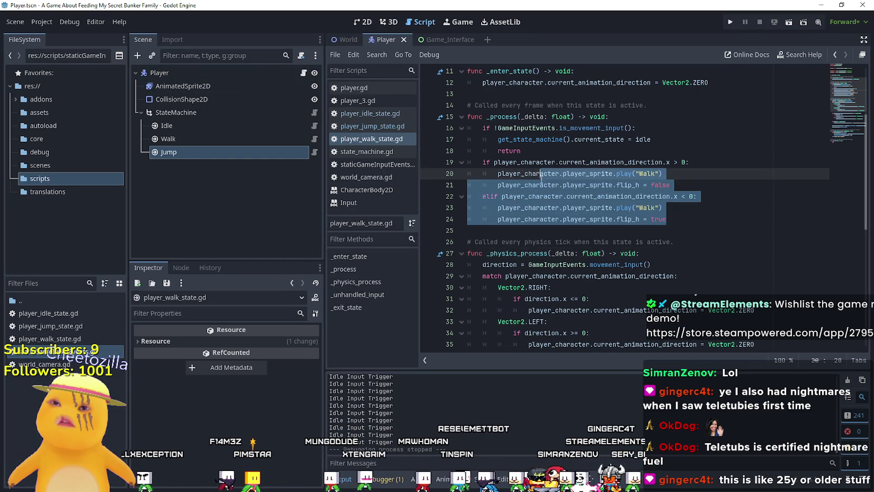
click(679, 219)
mouse_move(679, 219)
mouse_down()
mouse_move(499, 175)
mouse_move(467, 160)
mouse_move(457, 129)
mouse_up()
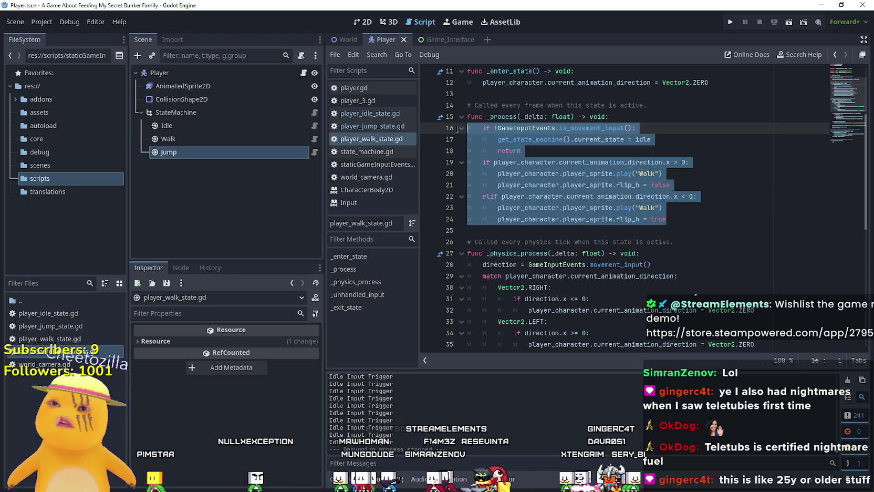
right_click(457, 130)
click(529, 226)
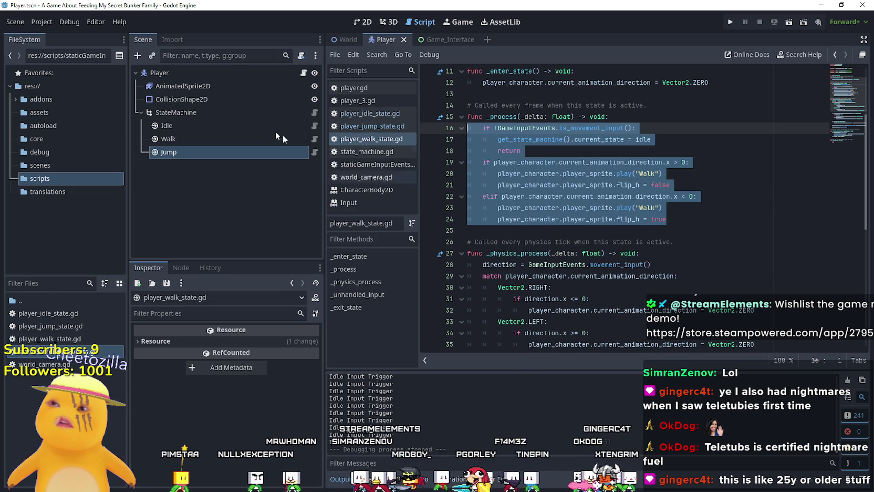
click(353, 88)
click(558, 223)
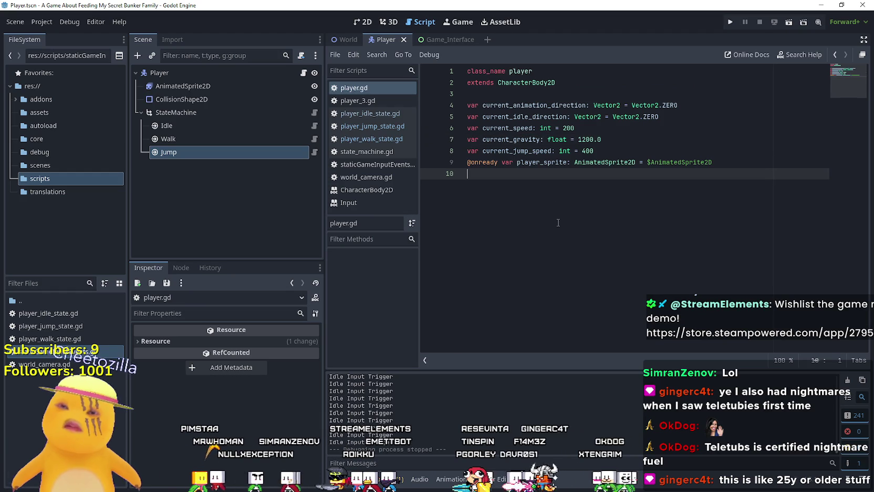
- Declare func change_walk_sprite_direction() -> void and paste the copied code into it
key(Return)
key(Return)
text(func change_walk_spr)
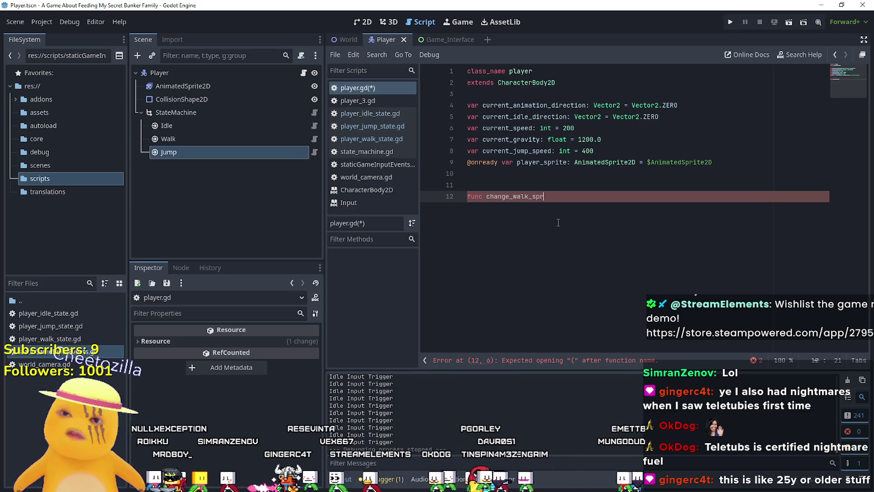
text(ection()
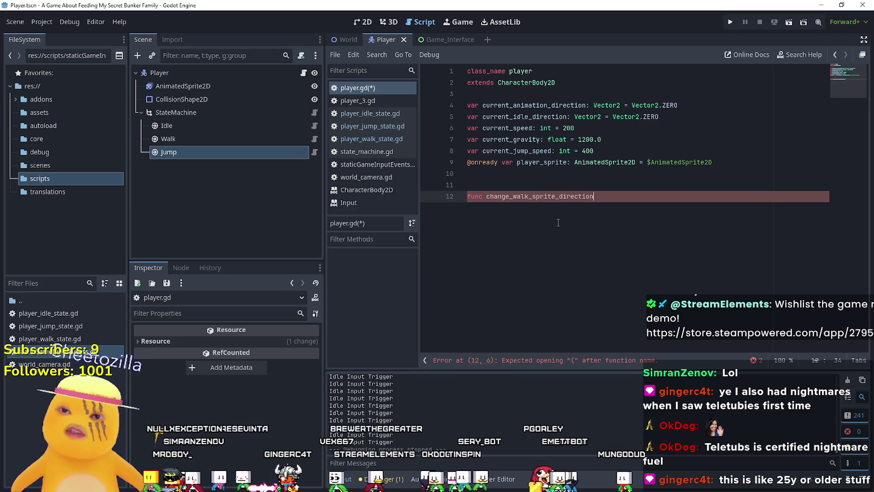
text( ->)
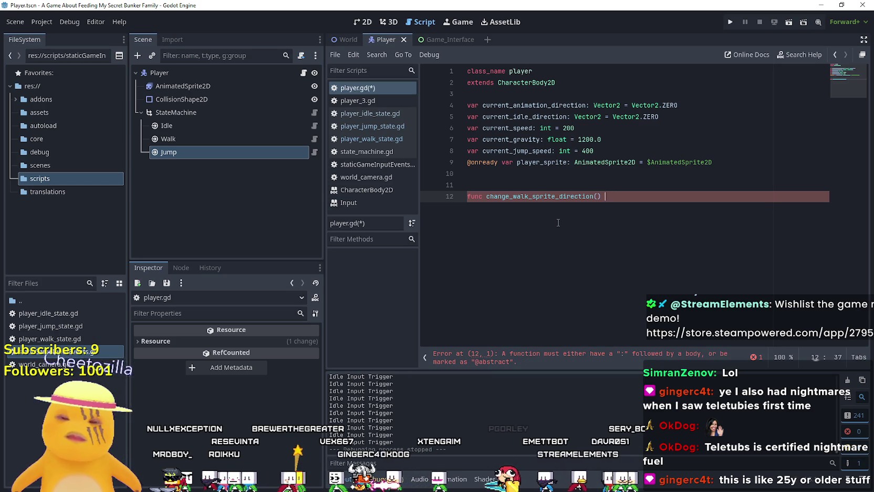
text( >)
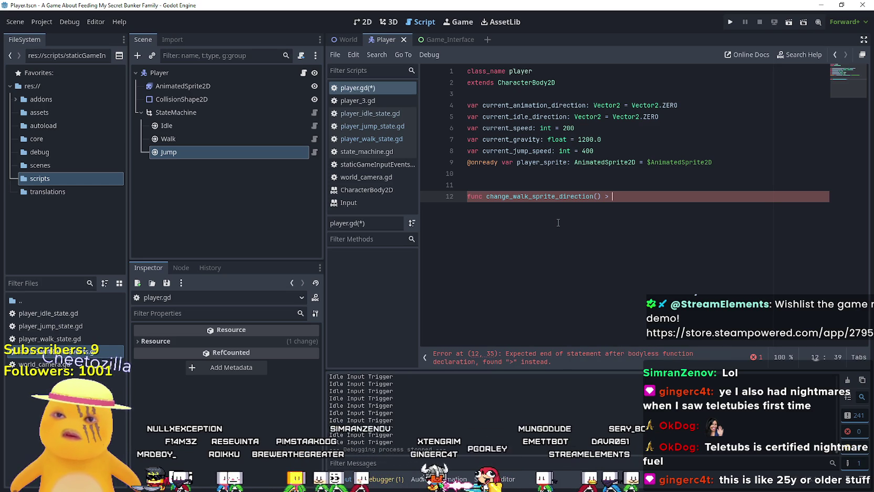
key(BackSpace)
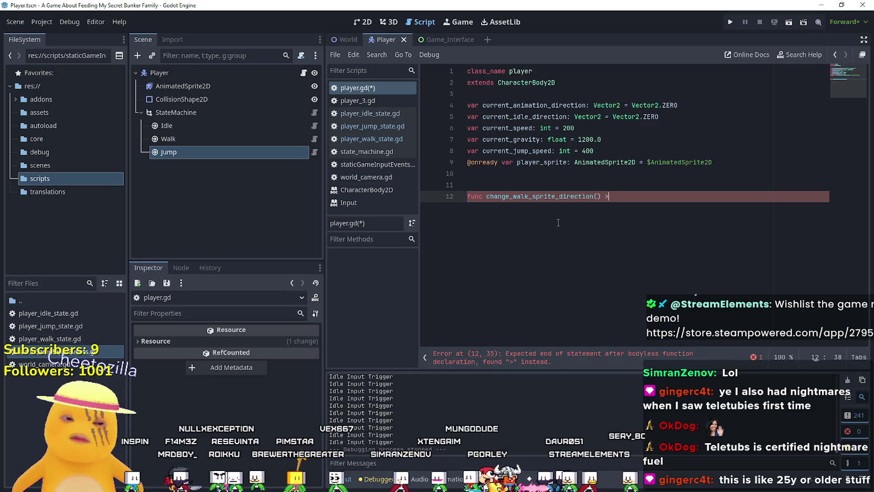
text( voi)
key(Return)
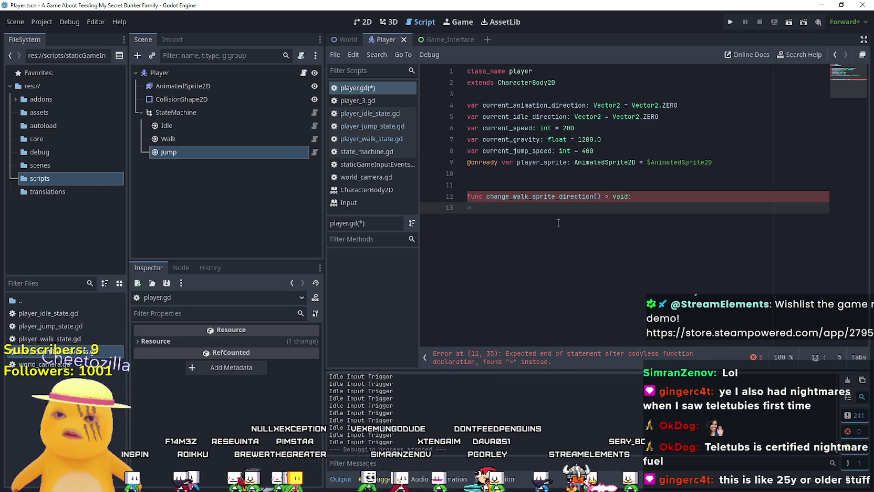
key(ctrl+v)
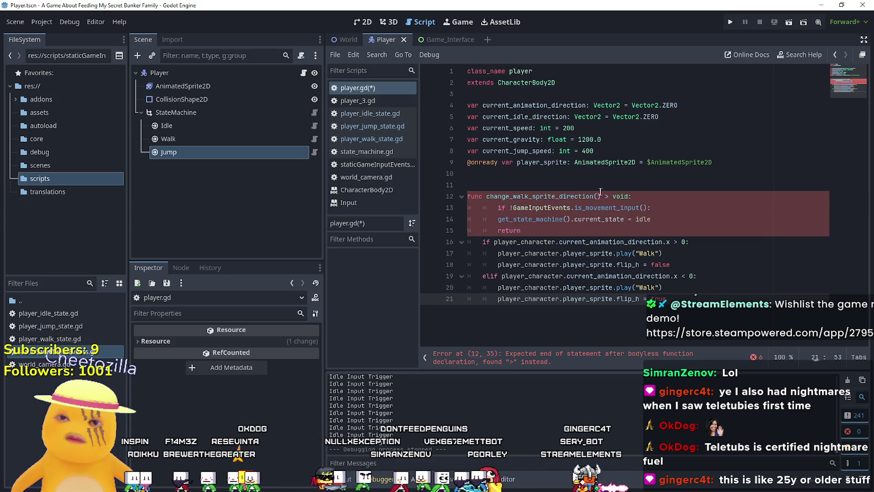
- Fix the return-type arrow and remove the extra indent on the pasted if line
click(602, 196)
text(-)
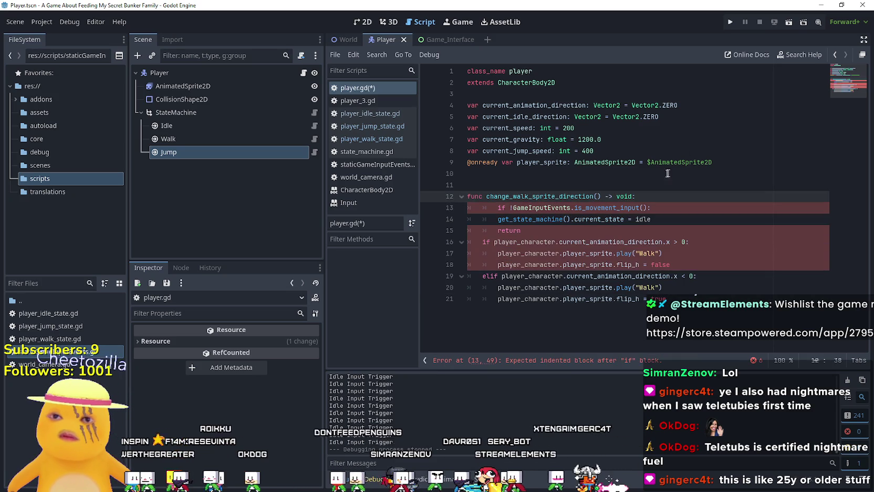
click(571, 208)
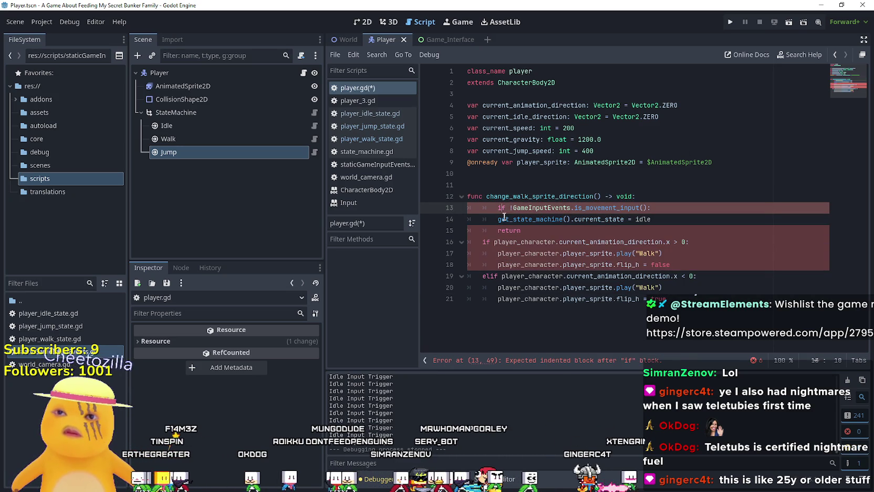
click(497, 209)
key(BackSpace)
click(497, 219)
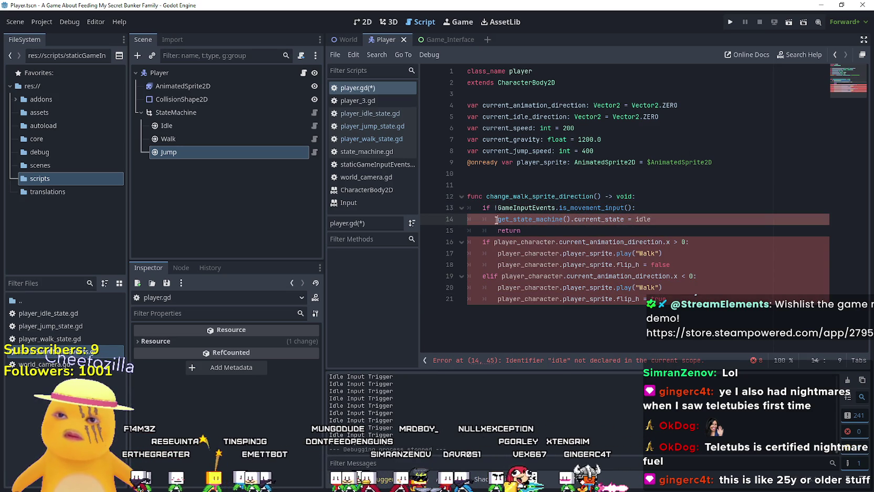
click(499, 276)
double_click(539, 220)
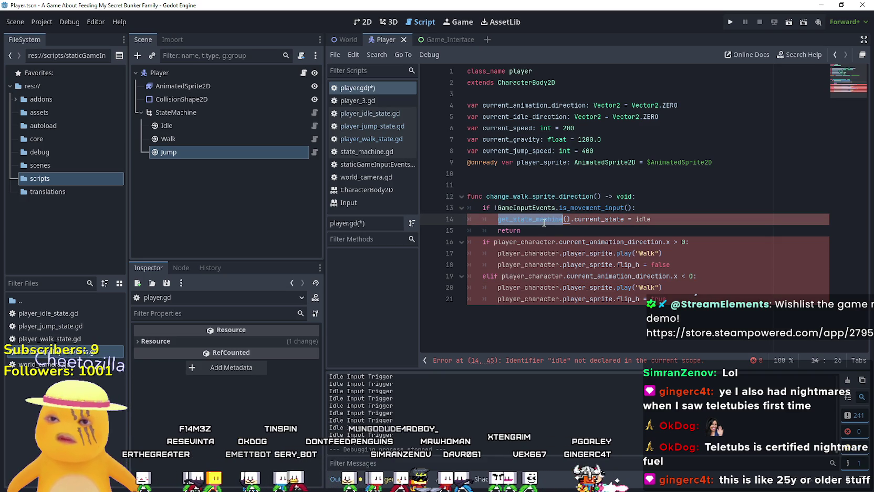
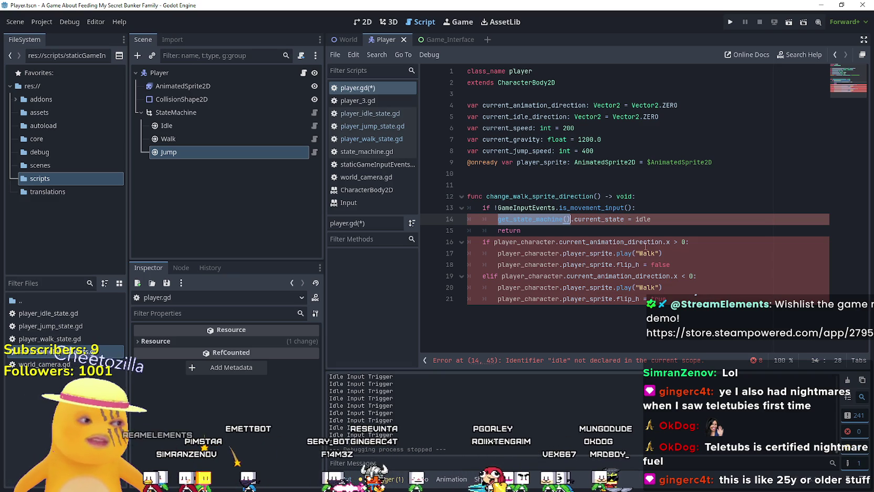
- Drop the player_character prefix from the first direction check and its play line
click(509, 242)
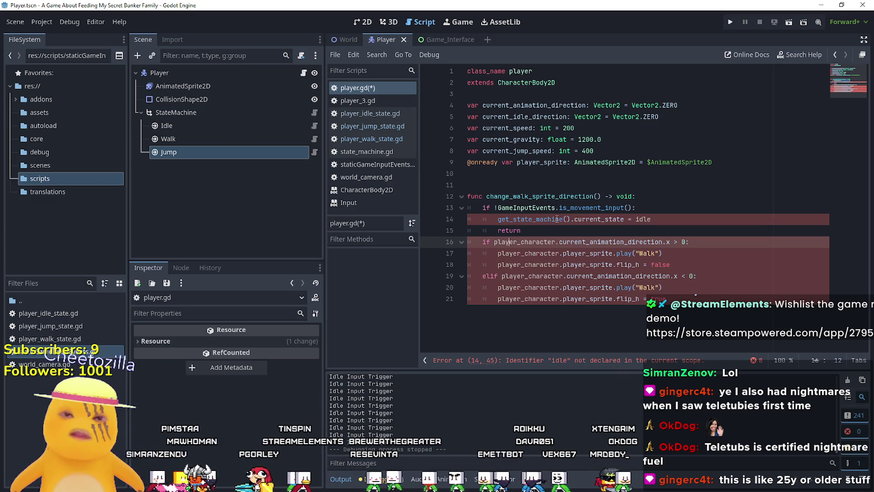
click(235, 113)
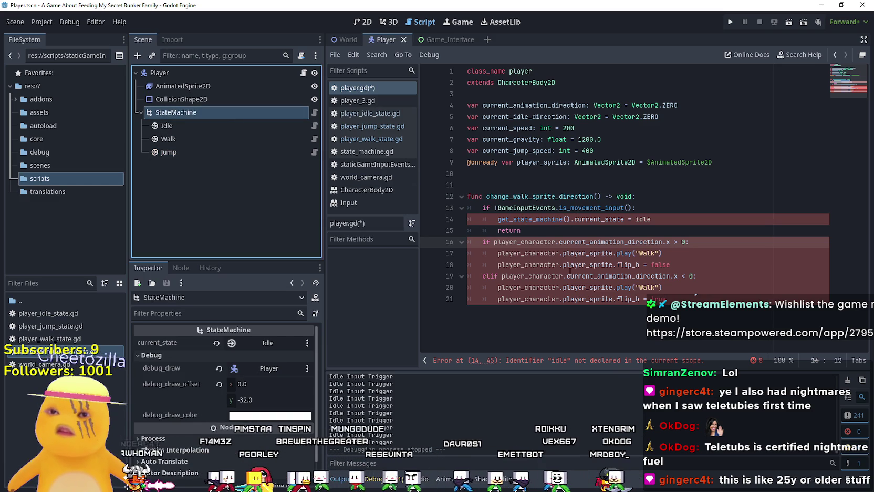
double_click(557, 240)
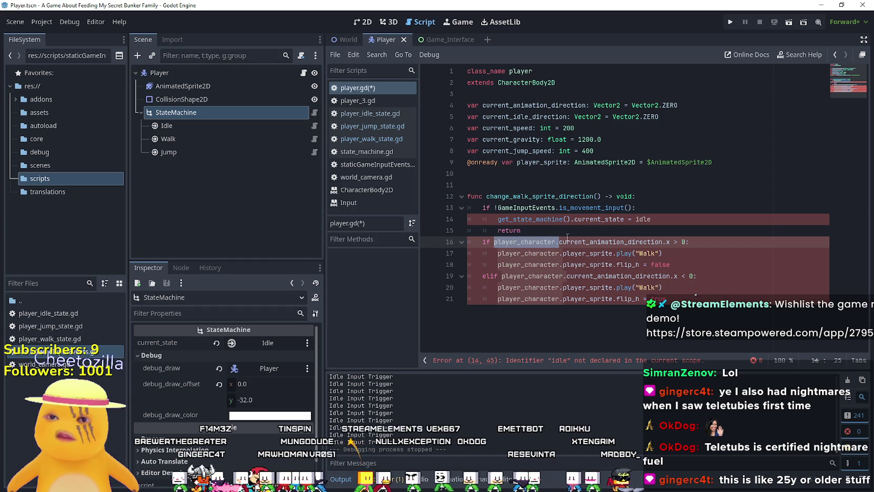
key(BackSpace)
double_click(545, 253)
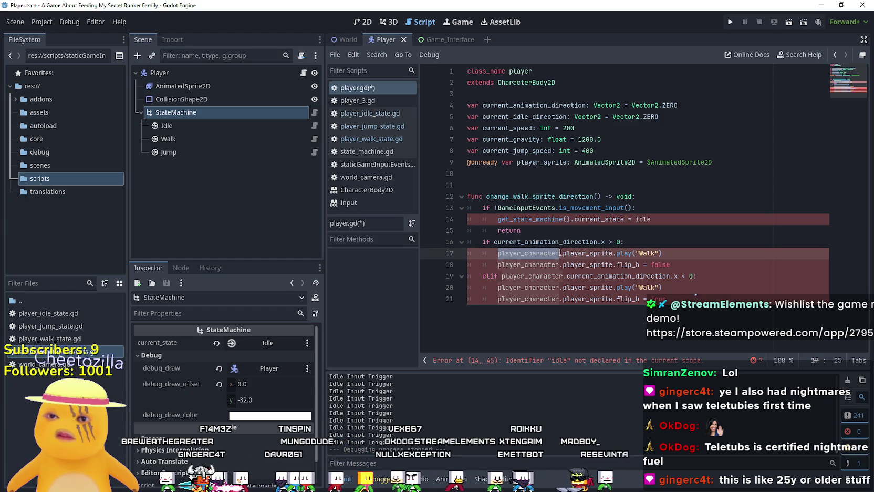
key(shift+Right)
key(BackSpace)
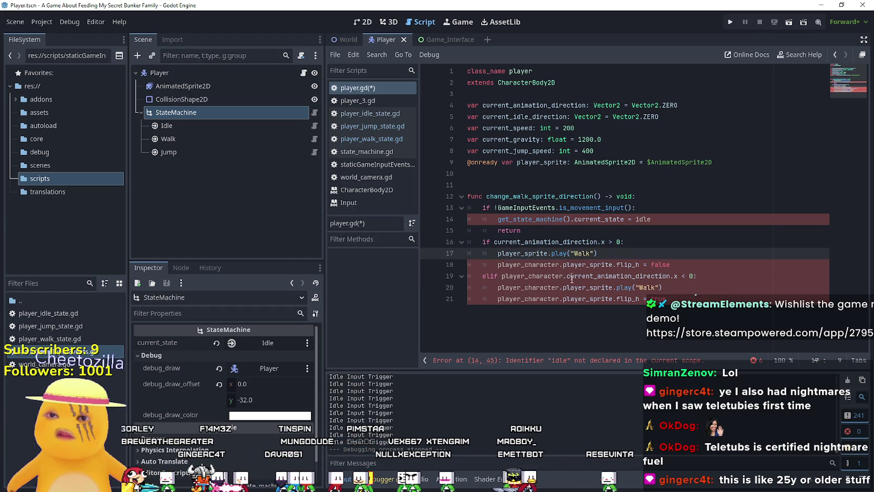
- Delete the movement-input early return on lines 13–15
click(540, 288)
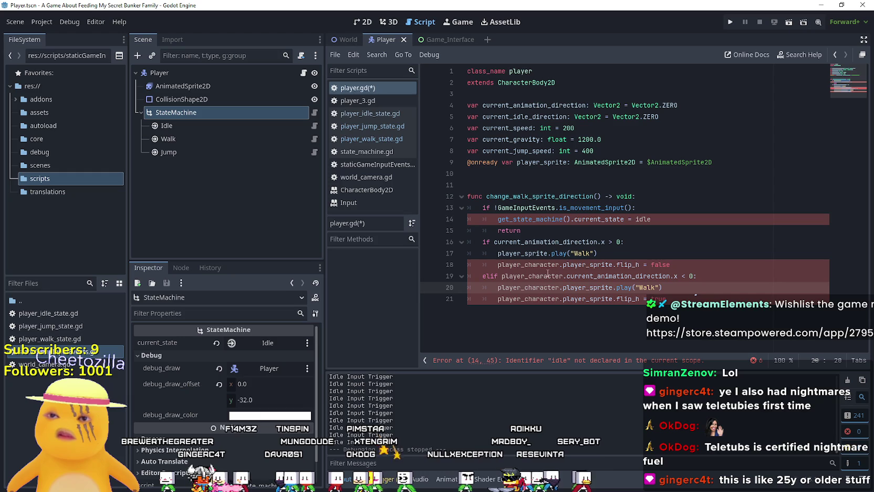
drag(526, 232, 443, 209)
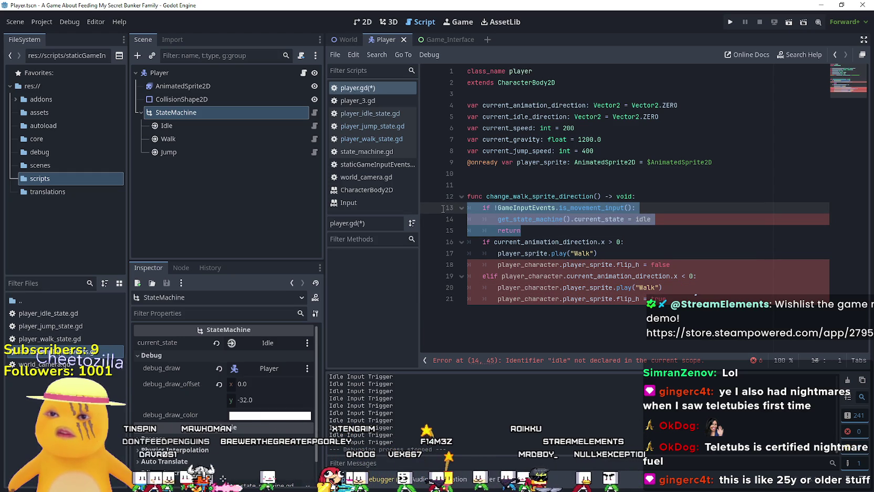
key(BackSpace)
key(BackSpace)
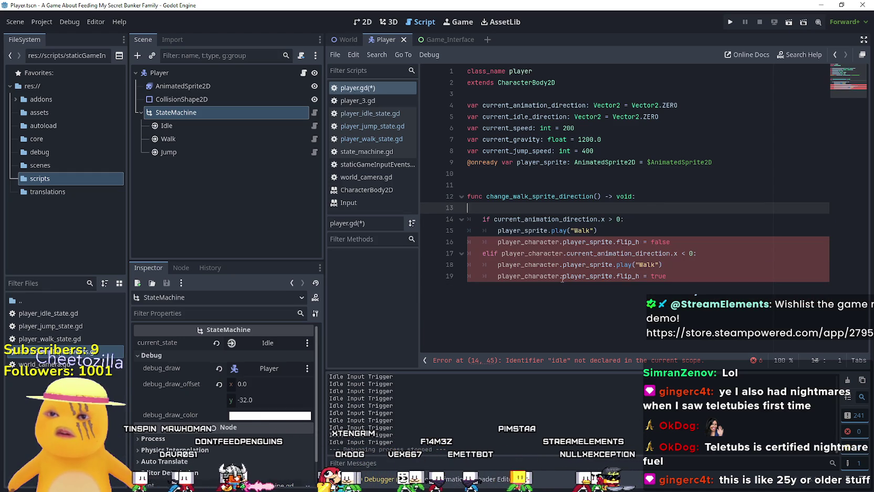
- Remove the remaining player_character prefixes from the flip_h and elif lines
drag(563, 230, 498, 230)
key(BackSpace)
click(494, 230)
drag(566, 242, 501, 243)
key(BackSpace)
click(524, 253)
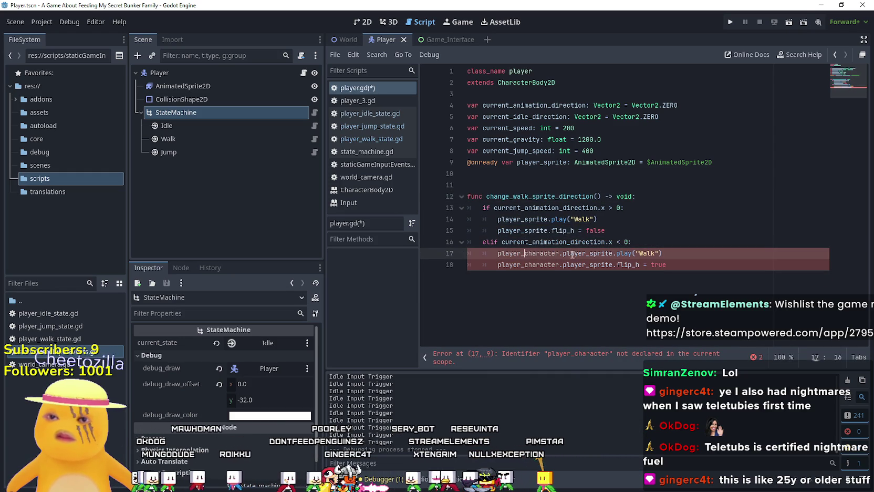
drag(562, 253, 493, 254)
key(BackSpace)
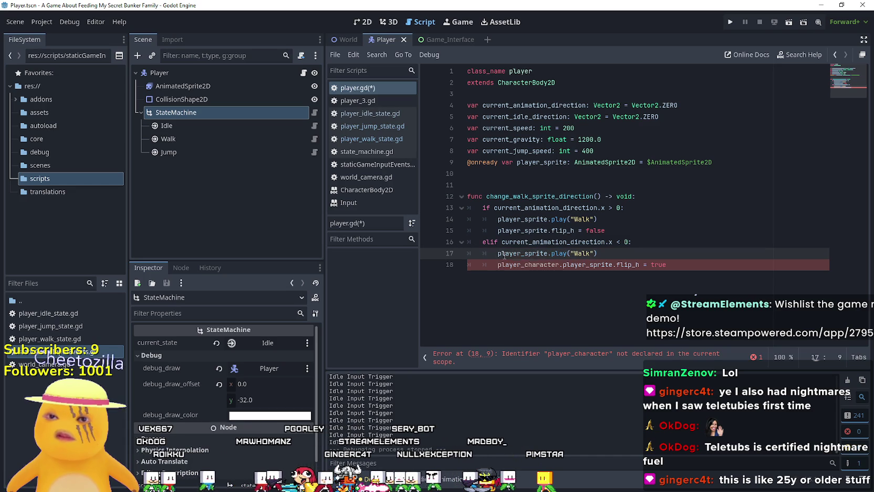
drag(562, 264, 497, 264)
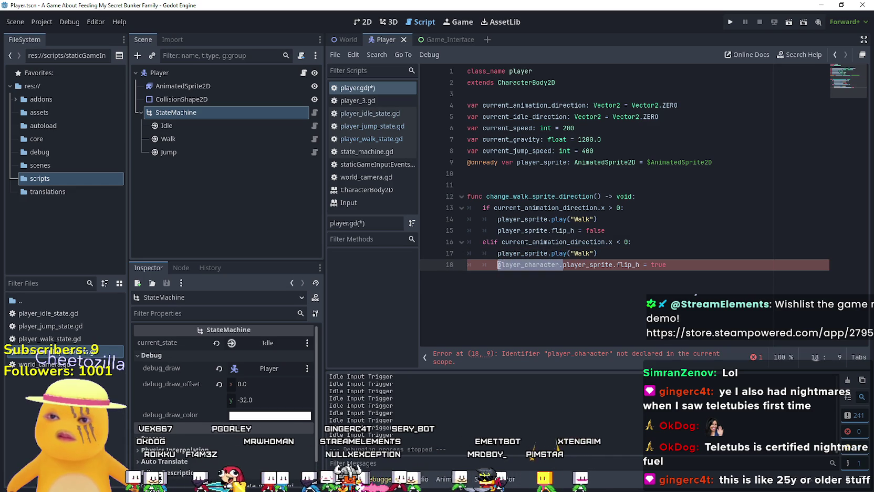
key(BackSpace)
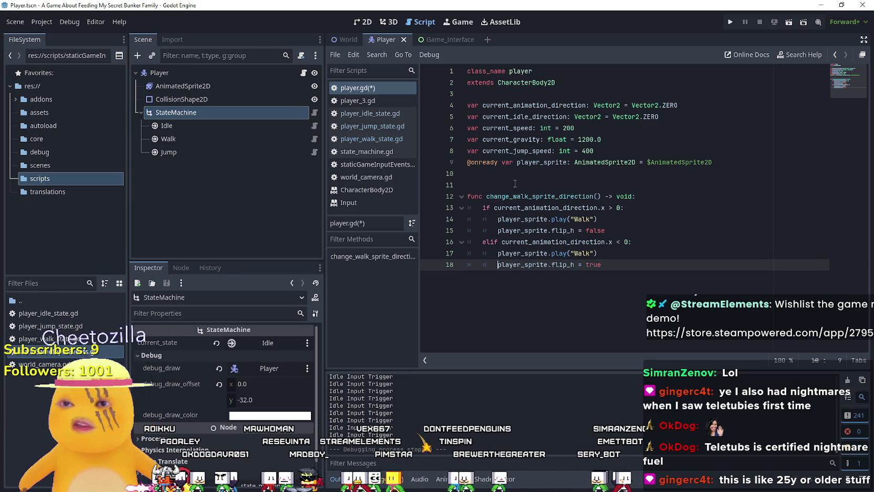
- Delete both play("Walk") lines from the function
click(505, 223)
key(ctrl+k)
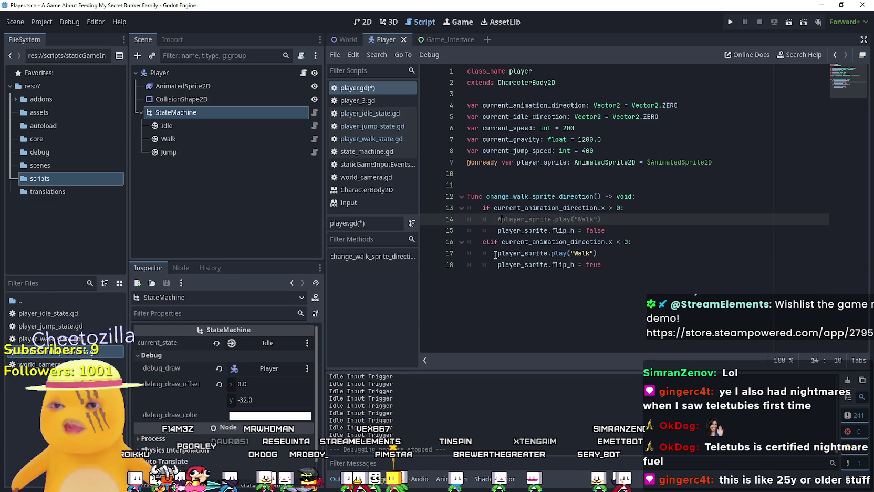
click(498, 250)
key(ctrl+k)
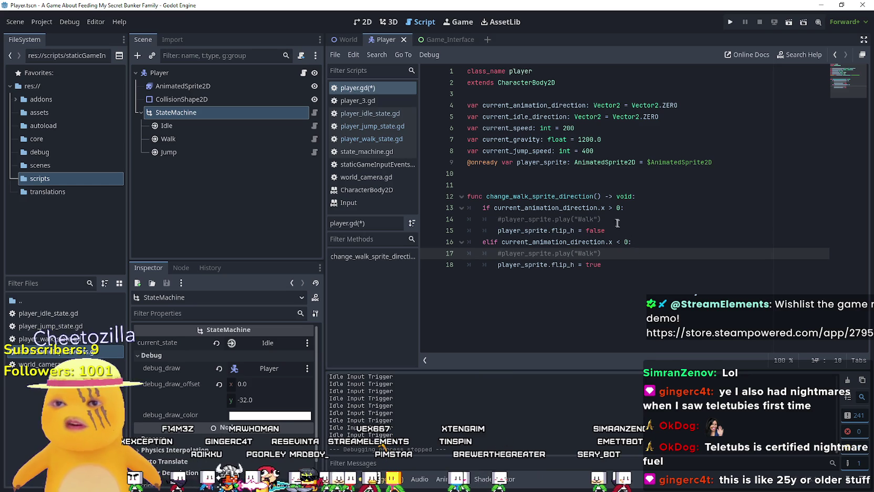
click(621, 221)
key(shift+Home)
key(BackSpace)
key(BackSpace)
key(BackSpace)
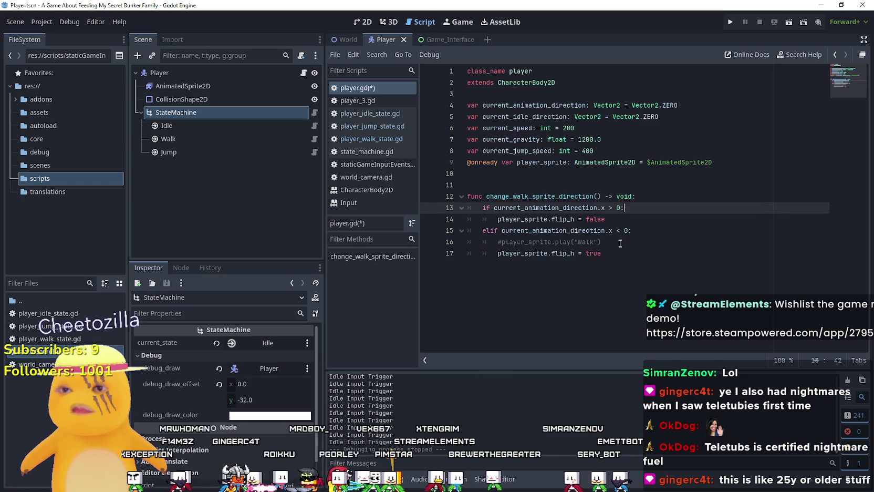
click(619, 247)
key(shift+Home)
key(BackSpace)
key(BackSpace)
key(BackSpace)
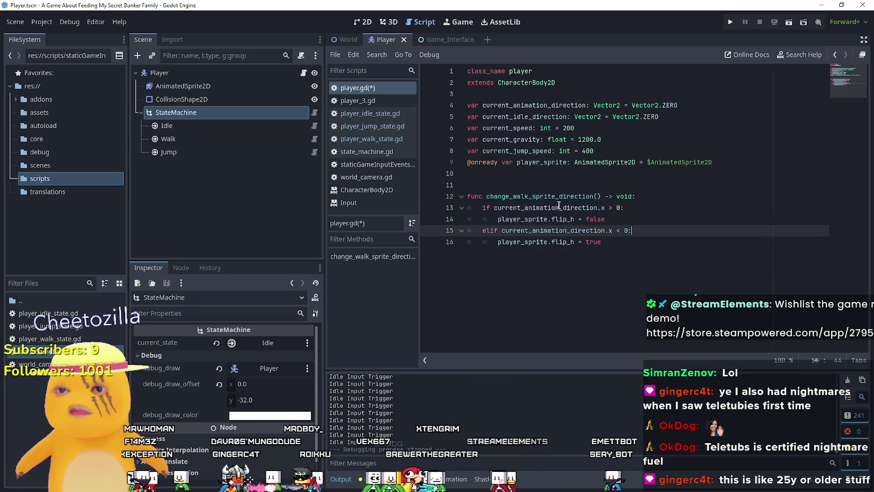
- Rename the function to change_sprite_direction, save player.gd, and open player_jump_state.gd
click(532, 196)
key(BackSpace)
key(BackSpace)
key(BackSpace)
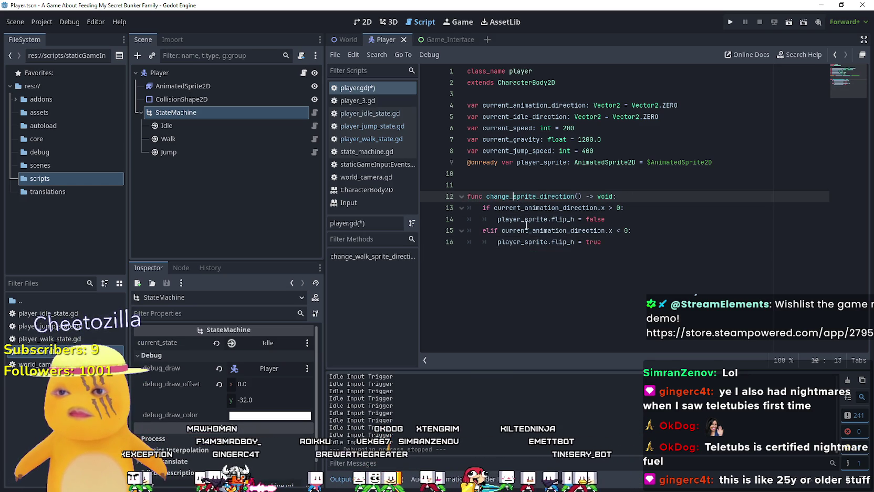
click(604, 243)
double_click(530, 195)
click(599, 272)
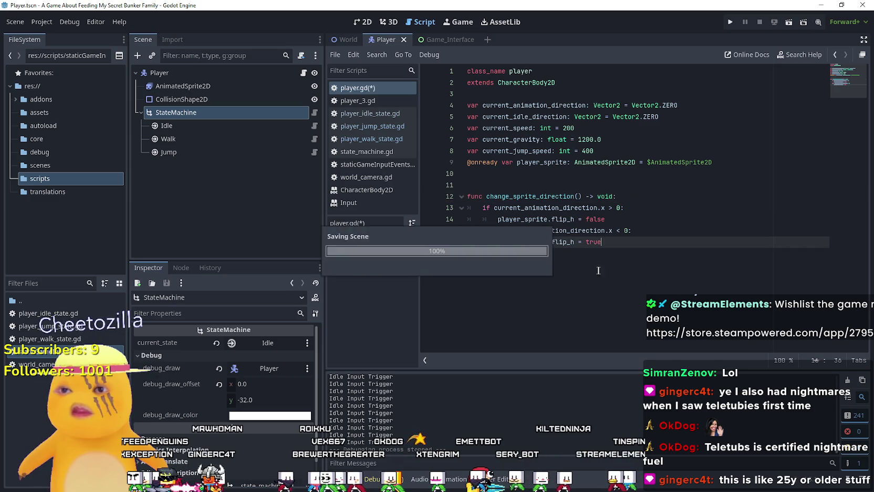
key(ctrl+s)
click(314, 152)
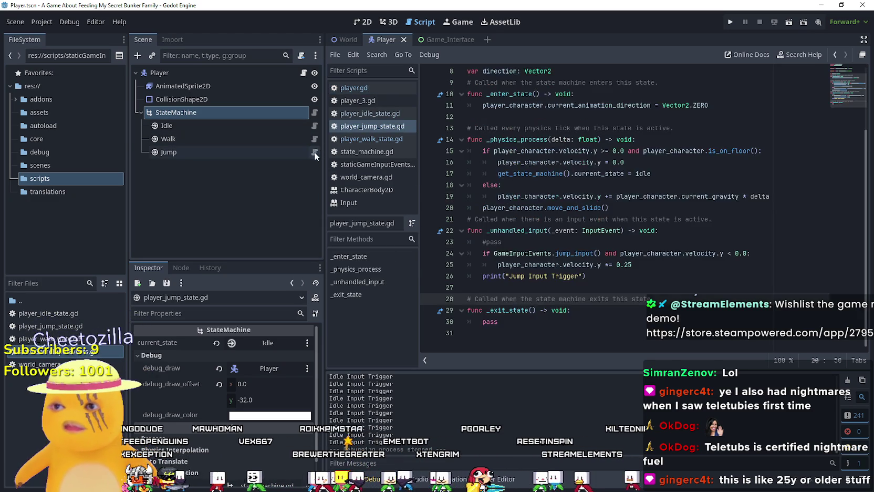
- Add a _process function calling change_sprite_direction() below _enter_state
scroll(646, 231, up, 3)
scroll(640, 229, down, 1)
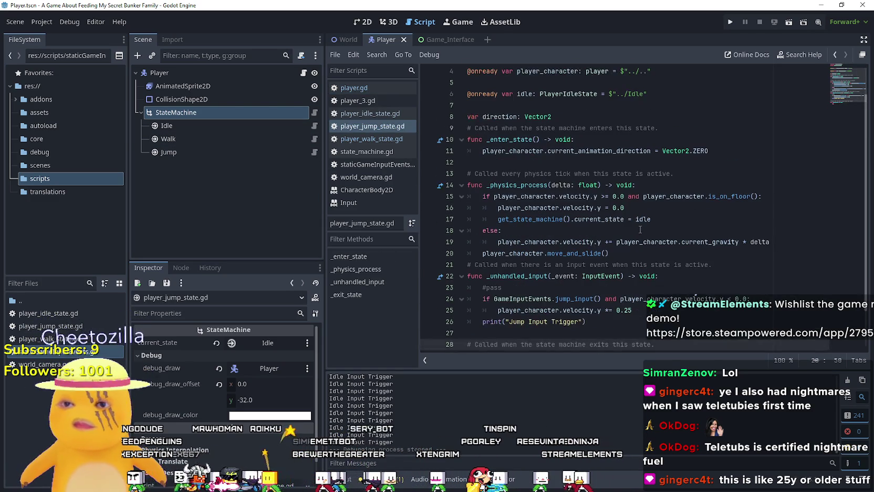
click(501, 162)
scroll(612, 281, down, 1)
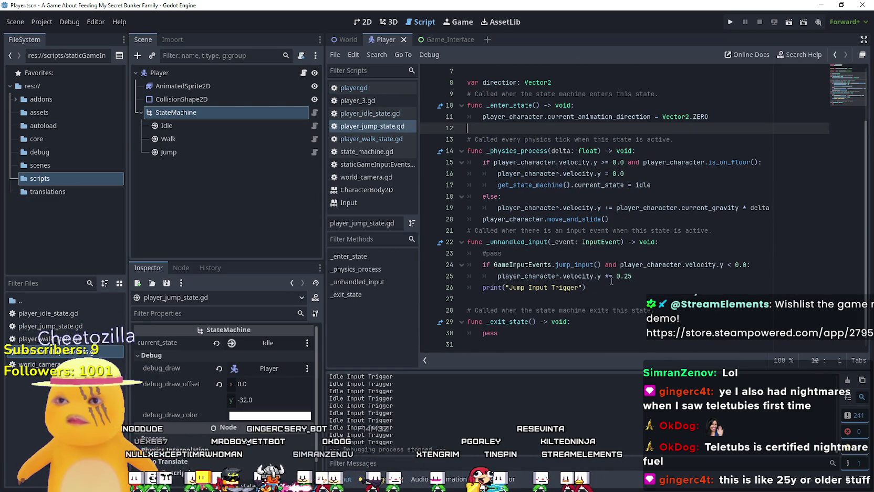
key(Return)
text(func pro)
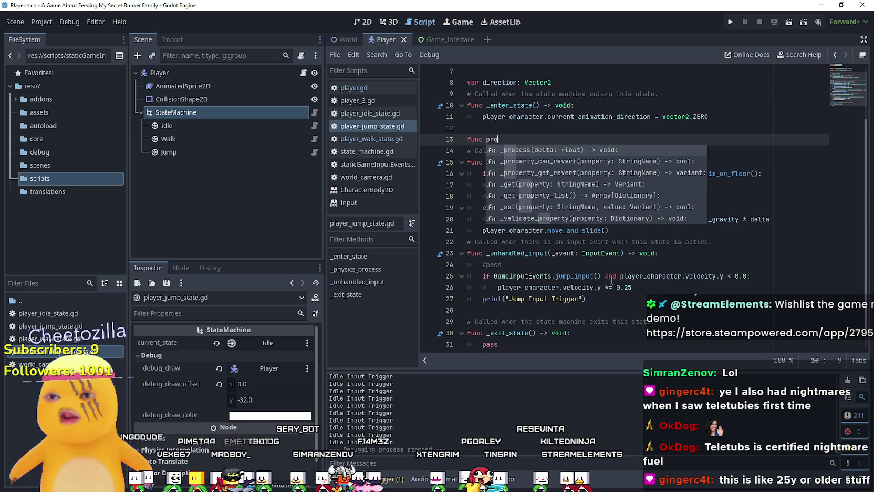
key(Return)
key(Return)
text(change_sprite_direction()
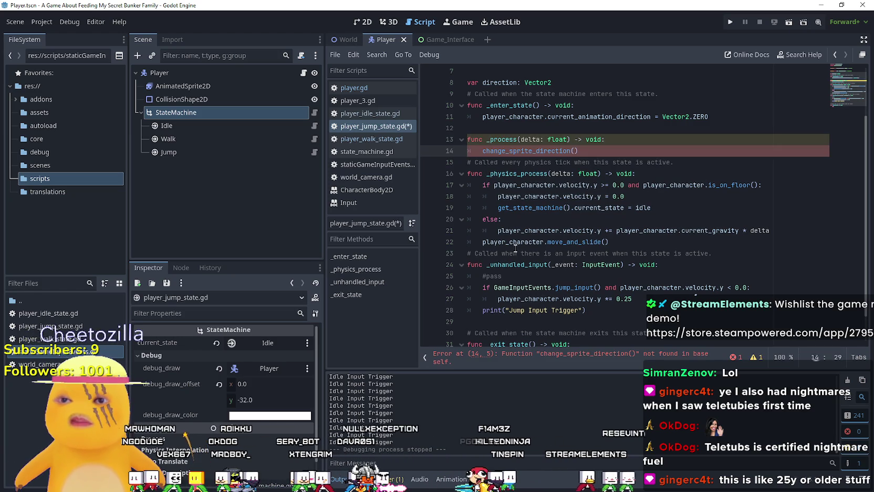
- Prefix the call with player_character, save, and open player_walk_state.gd
double_click(512, 242)
key(ctrl+c)
click(478, 150)
key(ctrl+v)
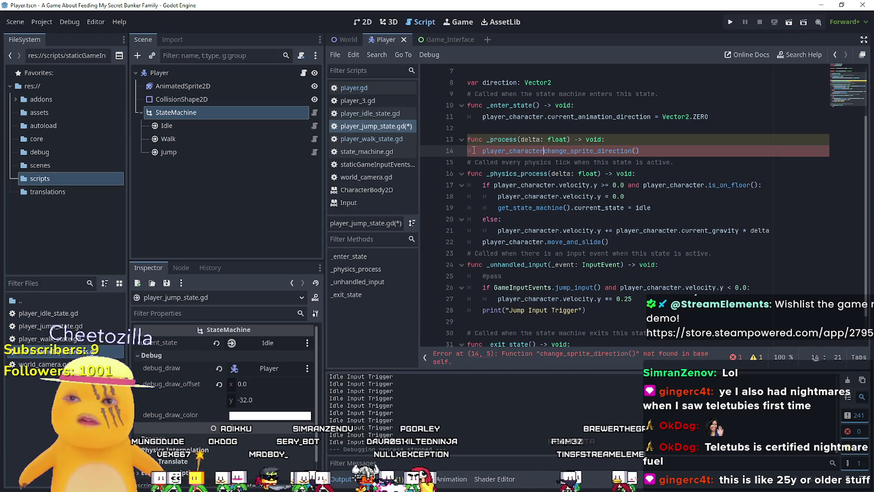
text(.)
click(508, 151)
key(ctrl+s)
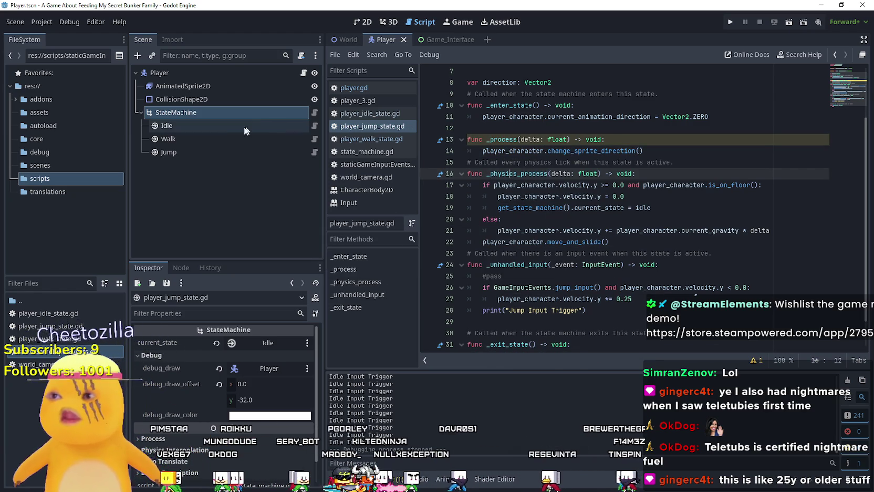
click(346, 138)
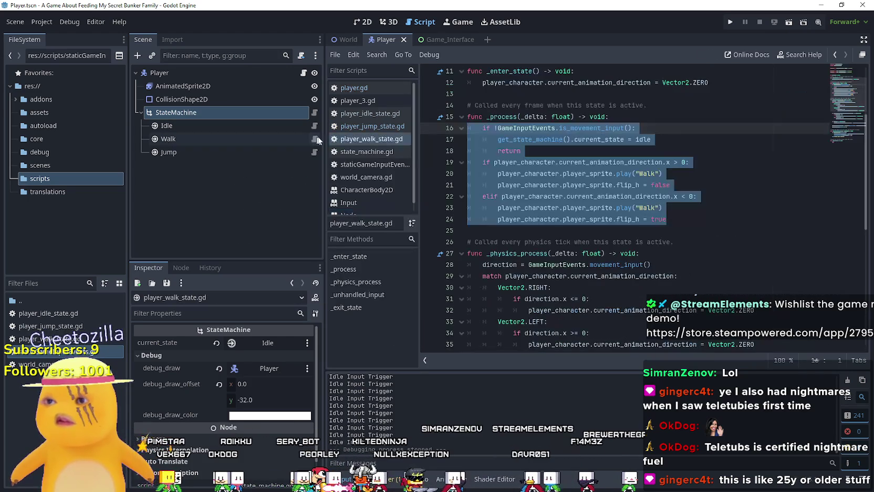
scroll(602, 317, down, 2)
scroll(603, 317, down, 7)
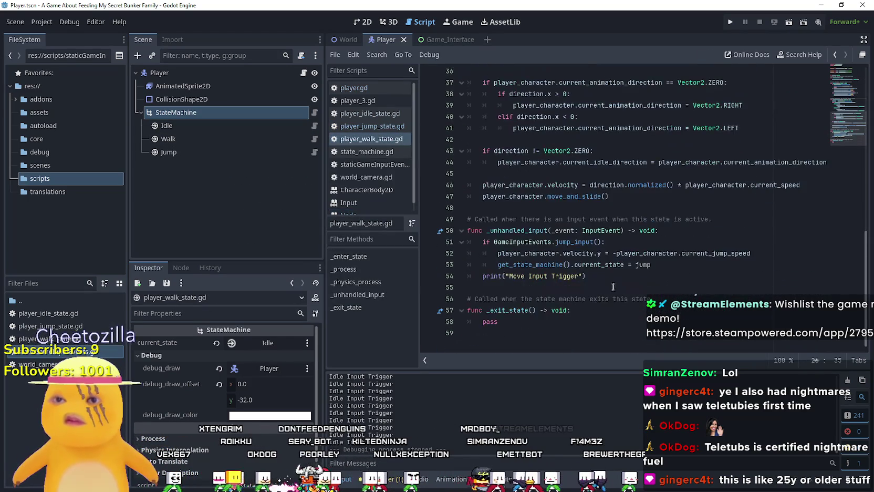
click(628, 198)
key(shift+Up)
key(shift+Up)
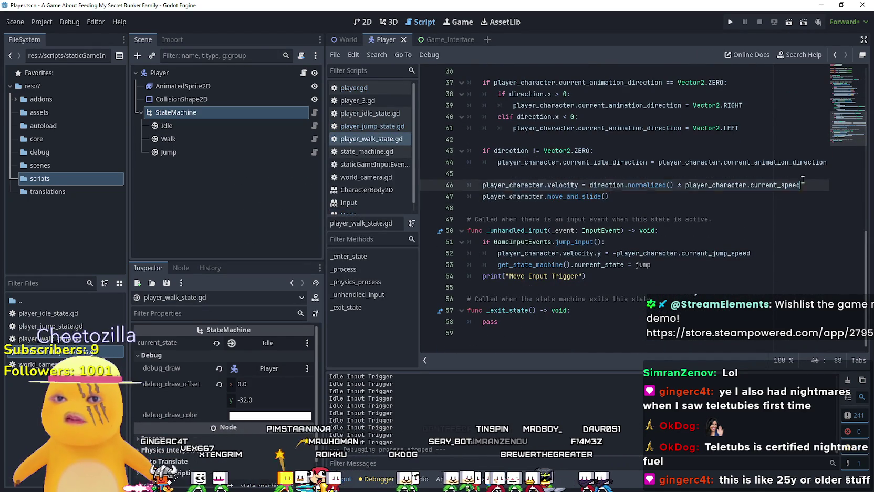
key(shift+Up)
key(shift+Up)
key(shift+Up)
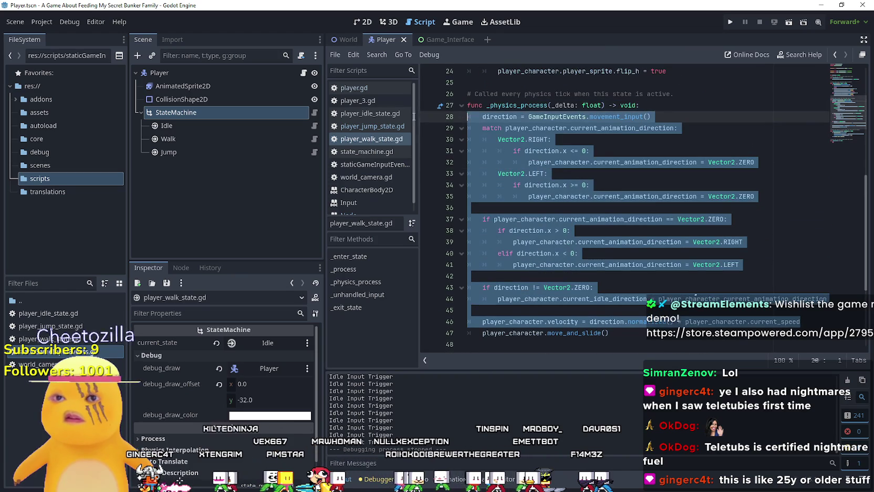
key(End)
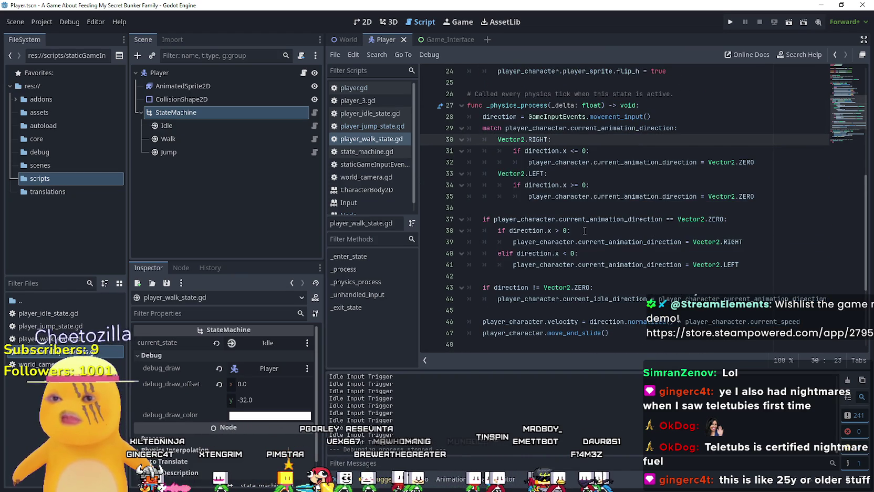
scroll(585, 231, down, 1)
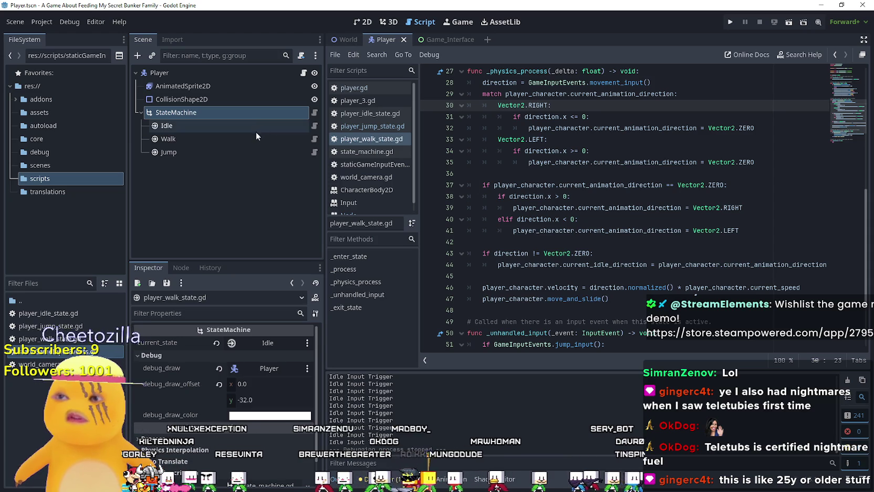
click(303, 73)
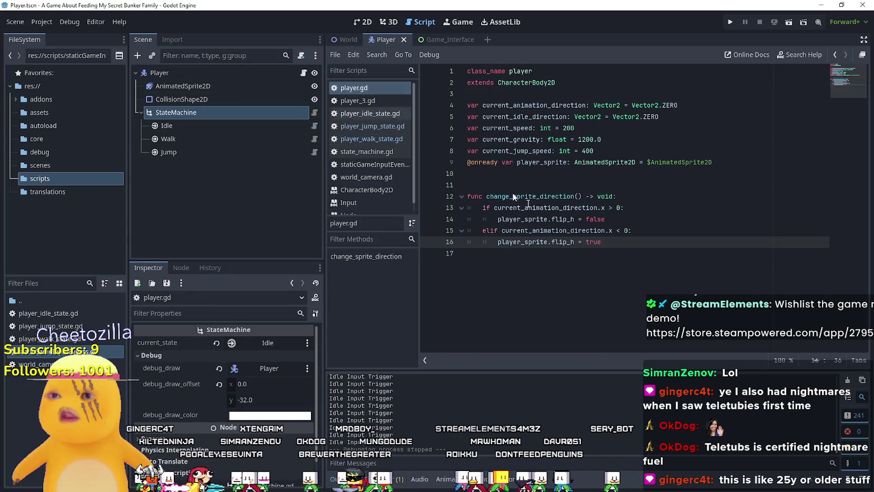
- Add 'func change_movement_direction() -> void:' to player.gd with the pasted movement code
click(651, 257)
key(Return)
text(nc change)
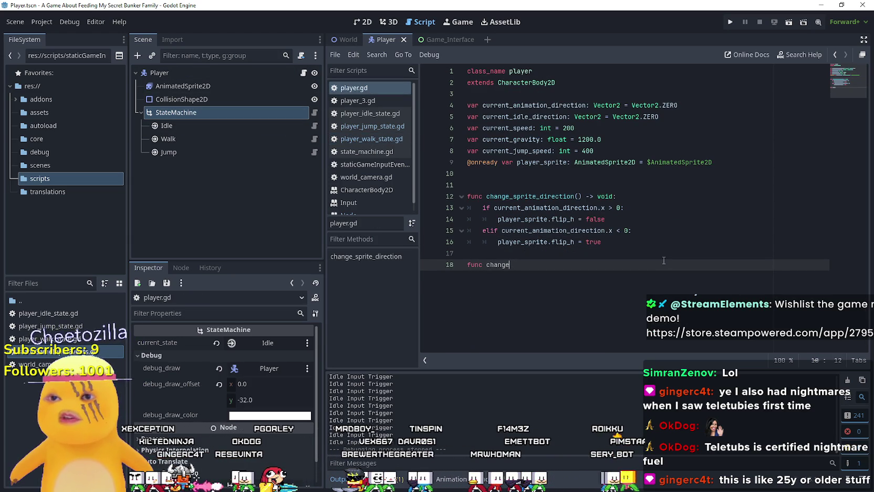
text(_movement_direc)
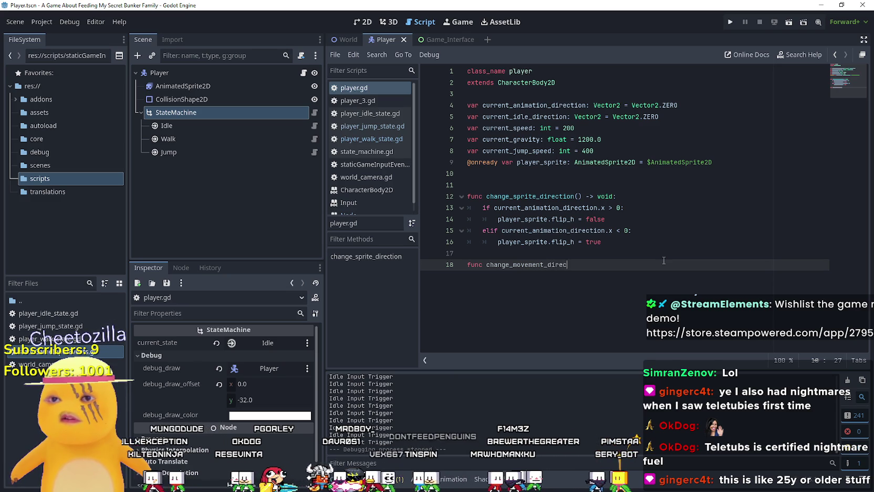
text(tion()
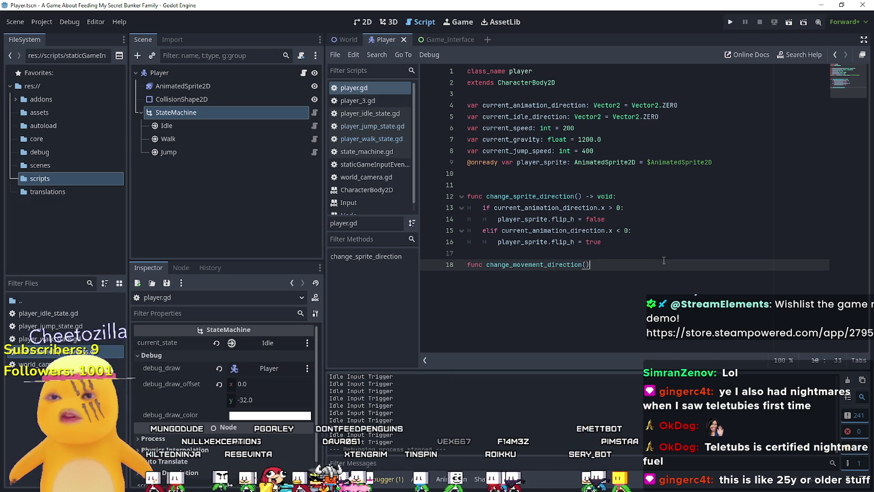
text(id:)
key(Return)
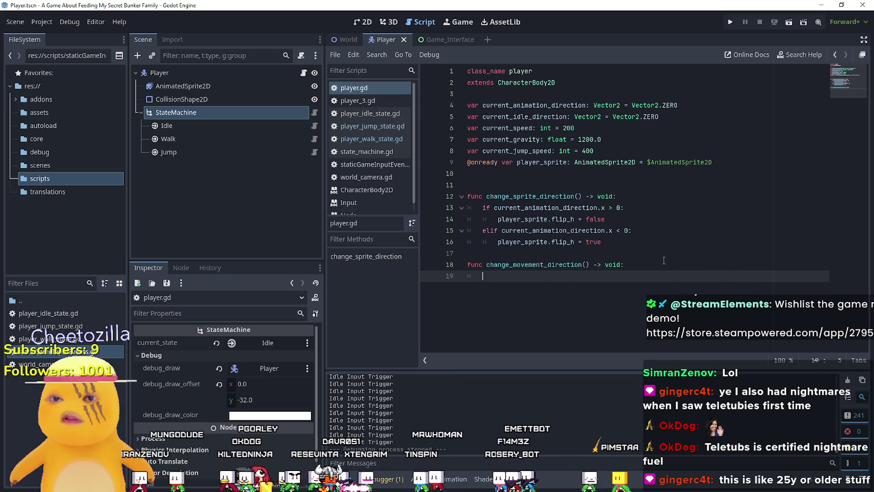
key(ctrl+v)
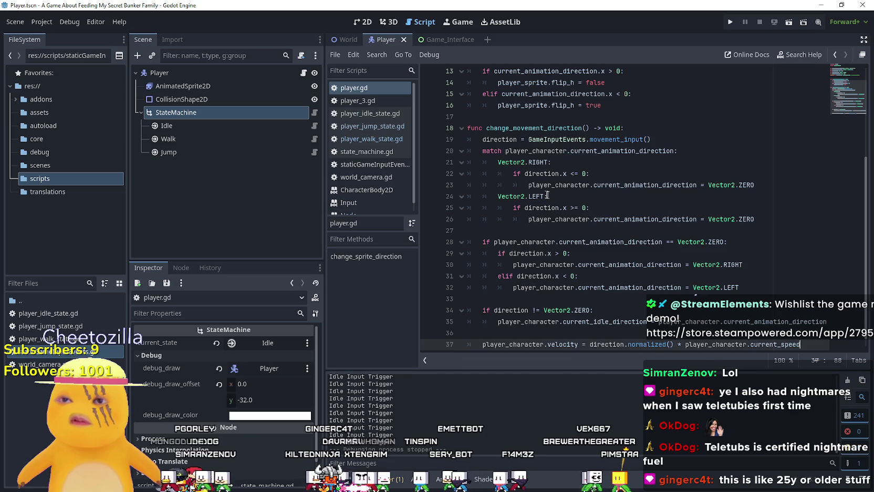
double_click(507, 140)
scroll(504, 199, up, 2)
click(499, 207)
mouse_move(664, 206)
mouse_down()
mouse_move(525, 195)
mouse_move(499, 219)
mouse_move(436, 210)
mouse_up()
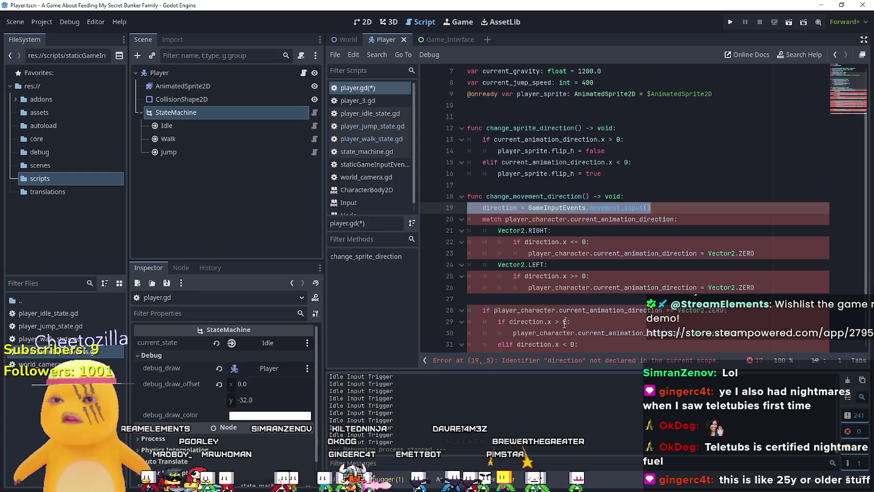
- Remove the player_character prefixes on lines 28, 26 and 23
click(533, 311)
double_click(538, 310)
key(shift+Right)
key(Delete)
mouse_move(529, 287)
mouse_down()
mouse_move(614, 295)
mouse_move(592, 288)
mouse_up()
key(Delete)
double_click(576, 255)
key(shift+Right)
key(Delete)
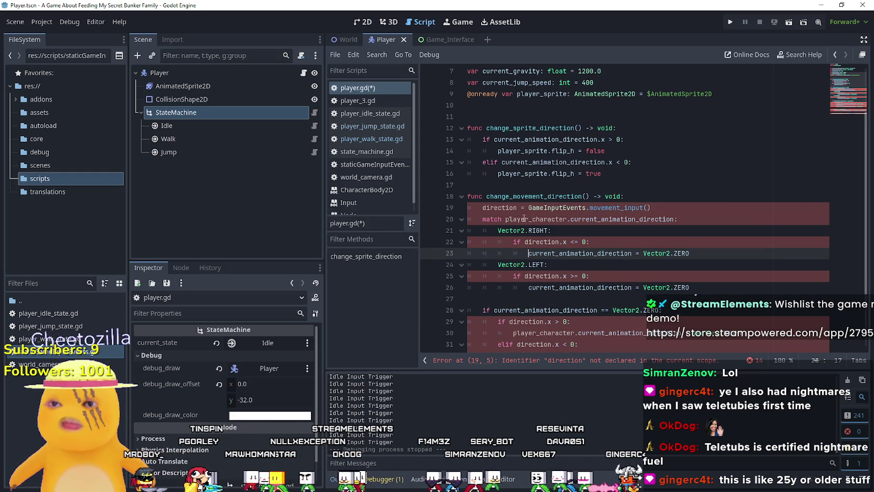
- Check the direction variable on line 19, then return to player_walk_state.gd
double_click(512, 208)
scroll(522, 262, down, 2)
scroll(522, 263, up, 3)
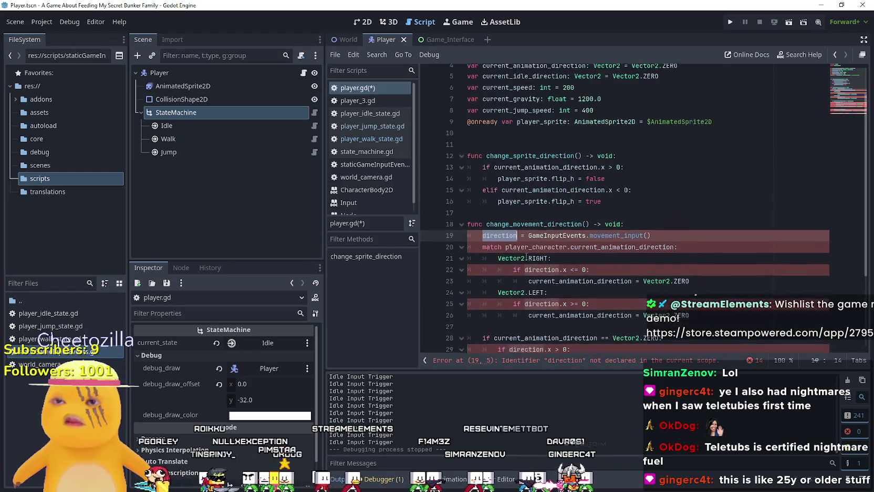
scroll(529, 251, up, 2)
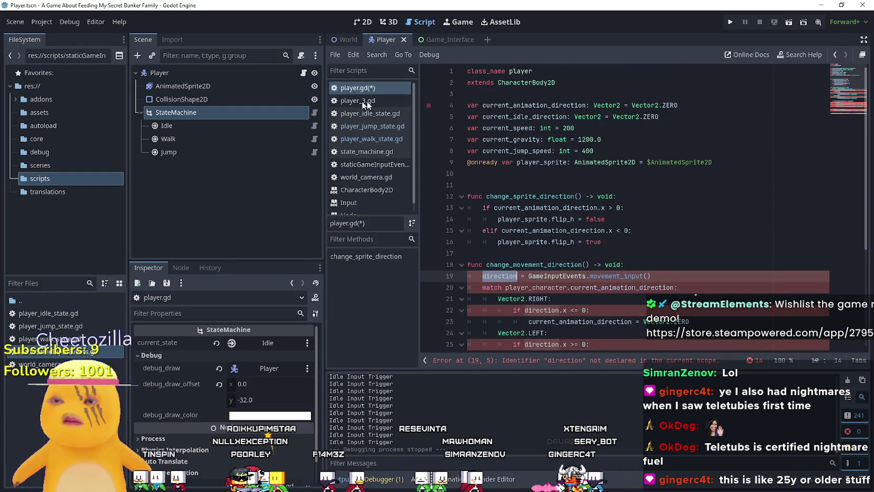
click(313, 139)
scroll(534, 211, up, 9)
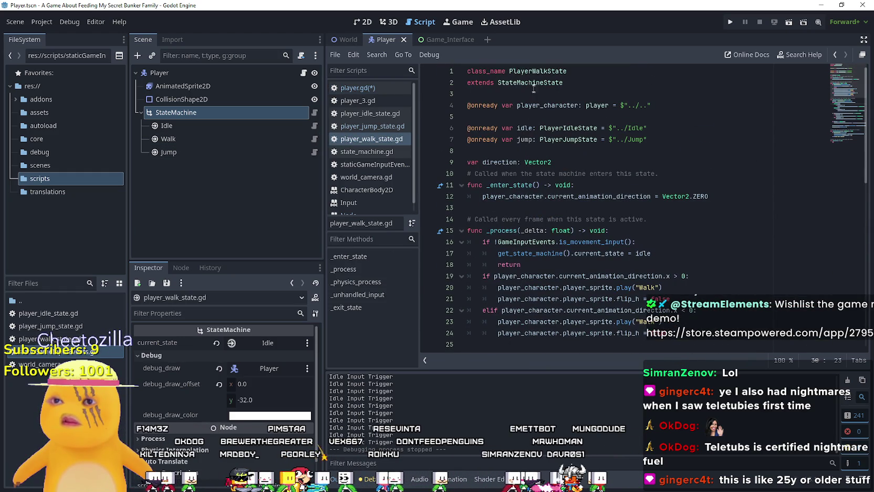
- Look at the walk script's direction declaration, then switch back to player.gd
double_click(508, 162)
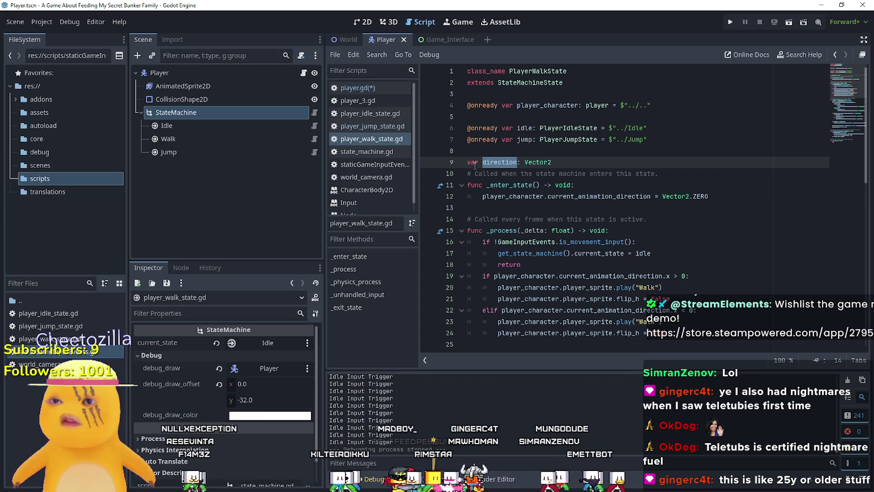
key(End)
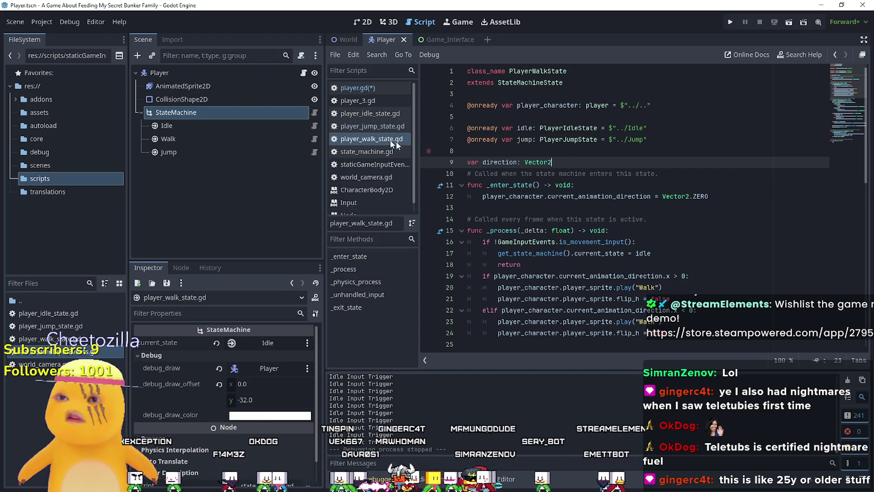
click(358, 88)
click(610, 151)
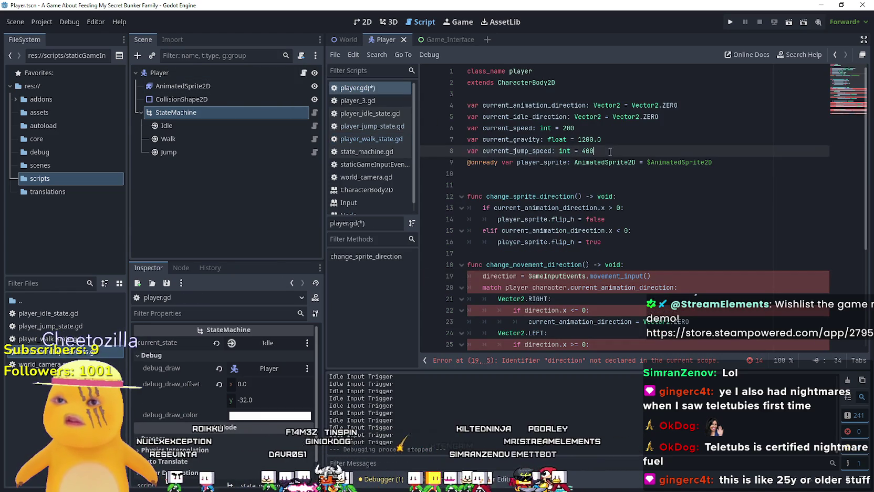
- Declare 'var current_real_direction: Vector2' on line 6 and return to the walk state script
click(713, 115)
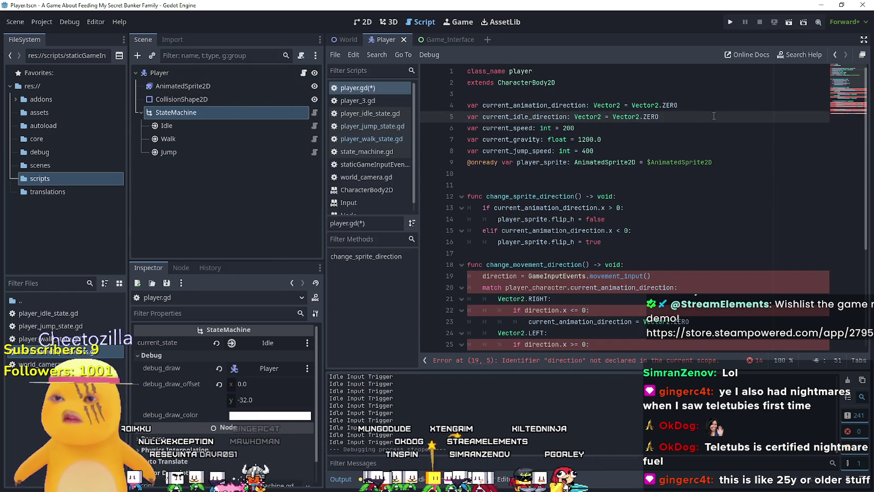
key(Return)
text(var current_real_dire)
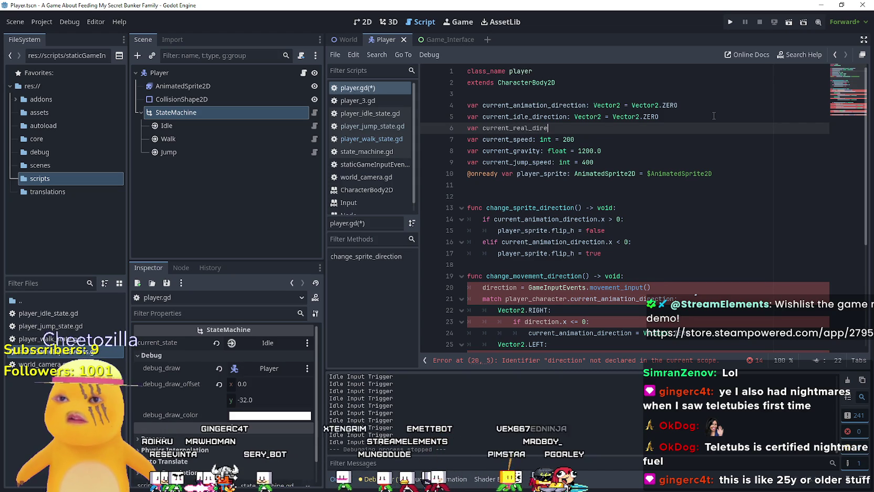
text(ction: Vector2)
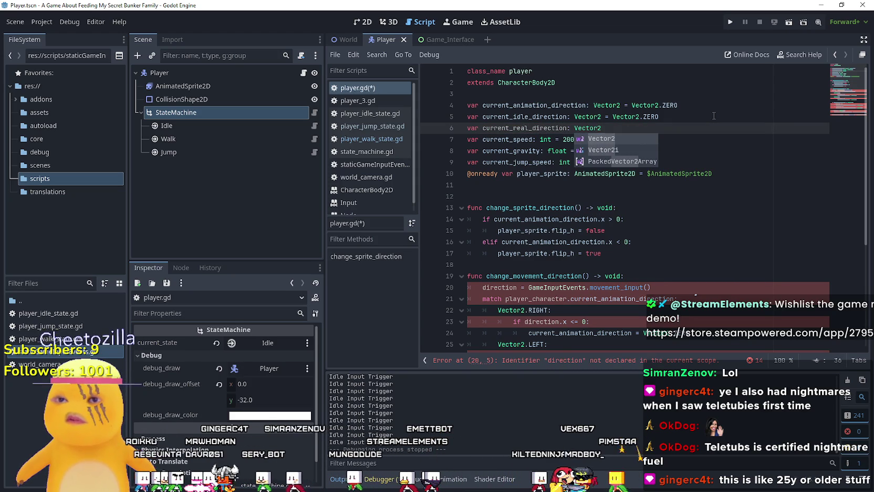
key(Escape)
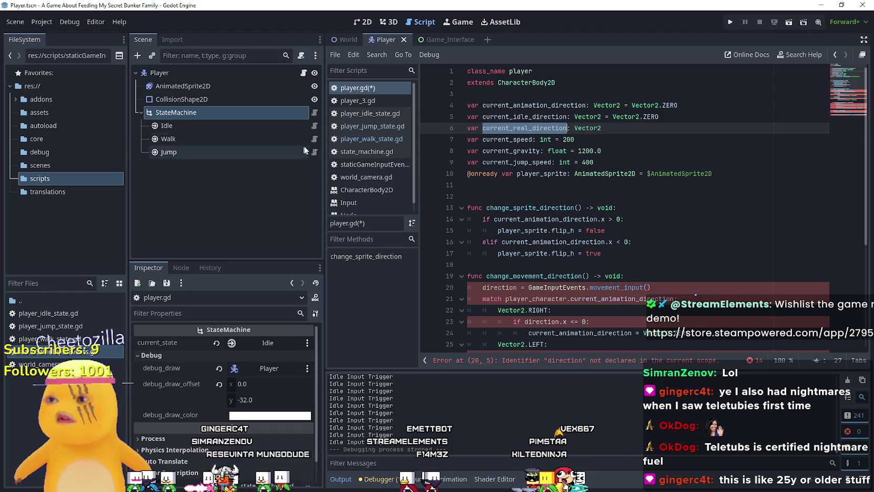
click(314, 139)
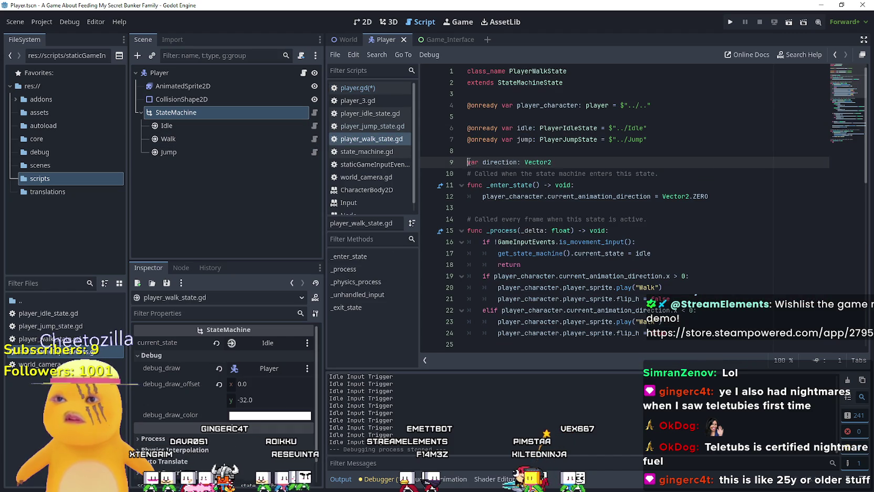
- Replace direction on line 28 with player_character.current_real_direction
text(#)
scroll(586, 215, down, 1)
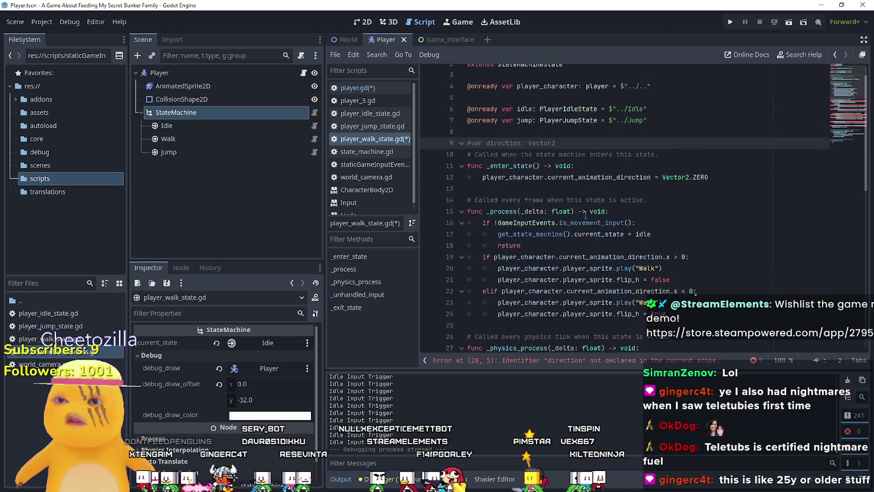
scroll(586, 214, down, 7)
click(486, 139)
double_click(485, 139)
key(ctrl+v)
click(475, 138)
text(Player)
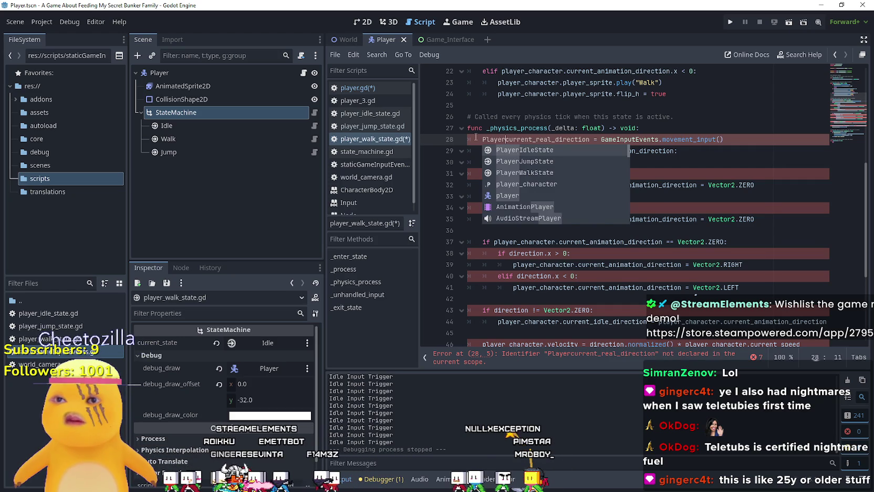
text(C)
key(Tab)
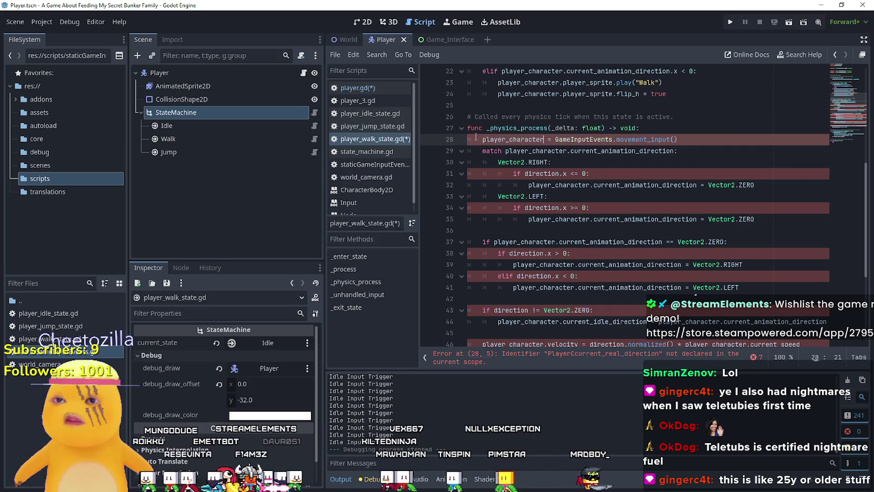
text(.)
text(current_real_direction)
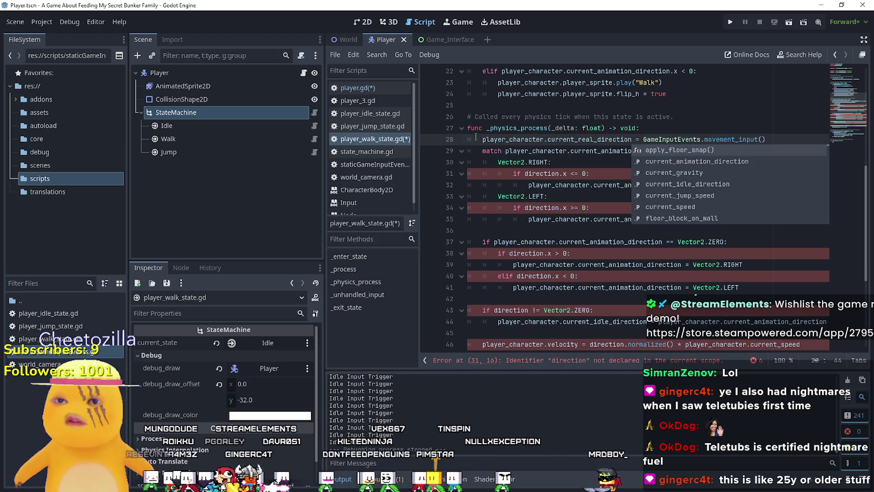
- Swap direction for player_character.current_real_direction on lines 34, 38, 40 and 43
key(ctrl+c)
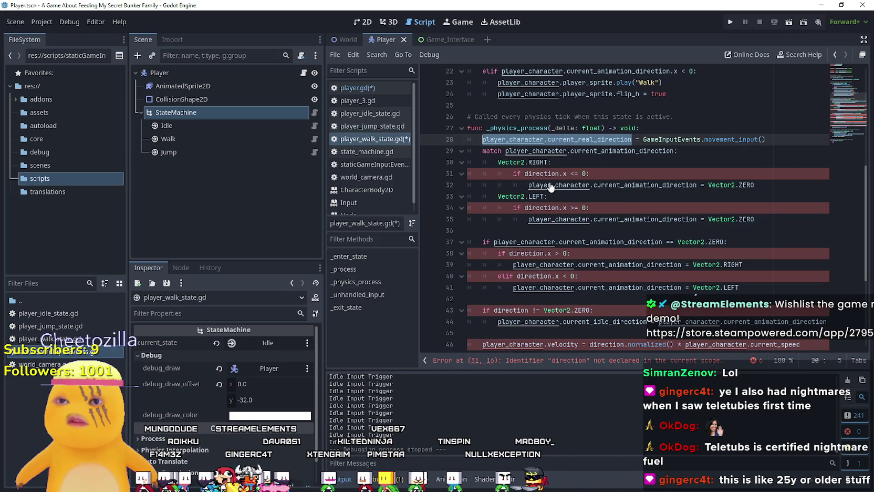
double_click(540, 173)
key(ctrl+v)
double_click(541, 208)
key(ctrl+v)
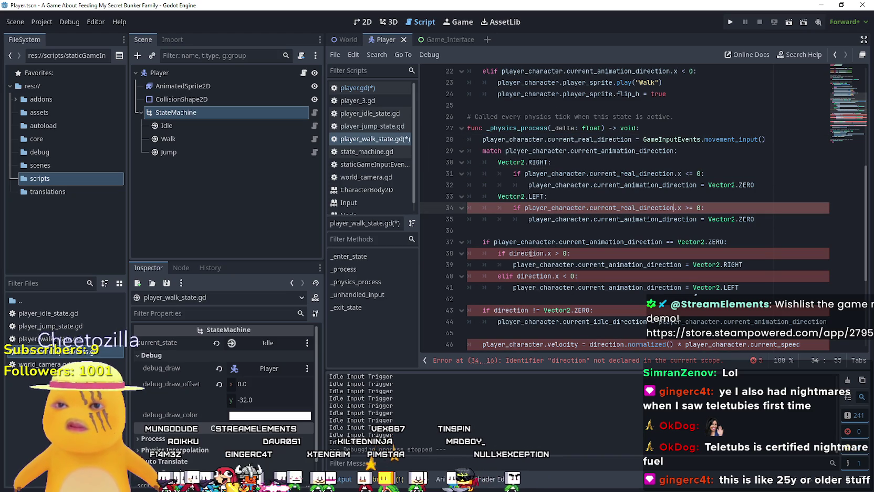
double_click(533, 253)
key(ctrl+v)
double_click(532, 276)
key(ctrl+v)
scroll(531, 276, down, 2)
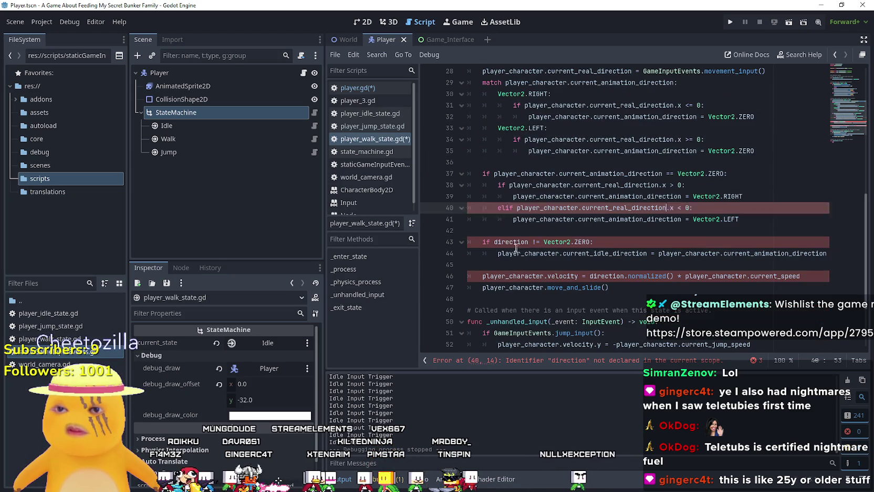
double_click(509, 241)
key(ctrl+v)
- Use the new reference on velocity line 46, save, and open player_jump_state.gd
scroll(537, 284, down, 1)
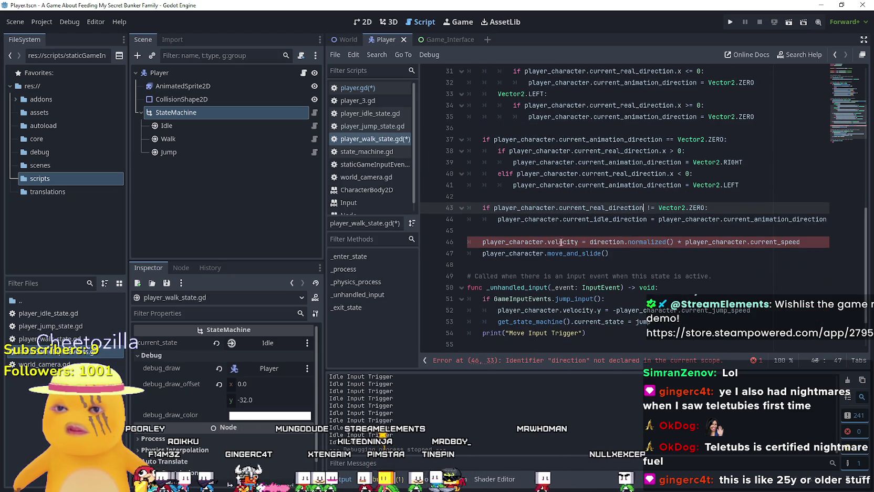
click(527, 242)
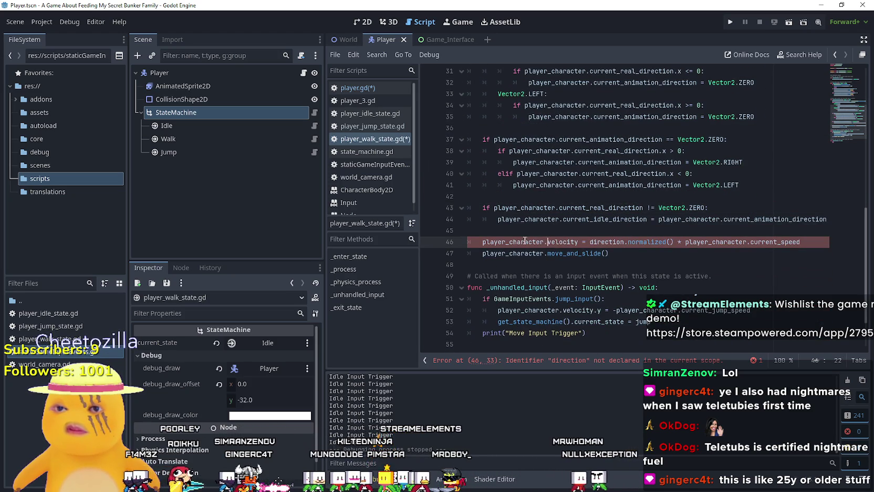
double_click(715, 242)
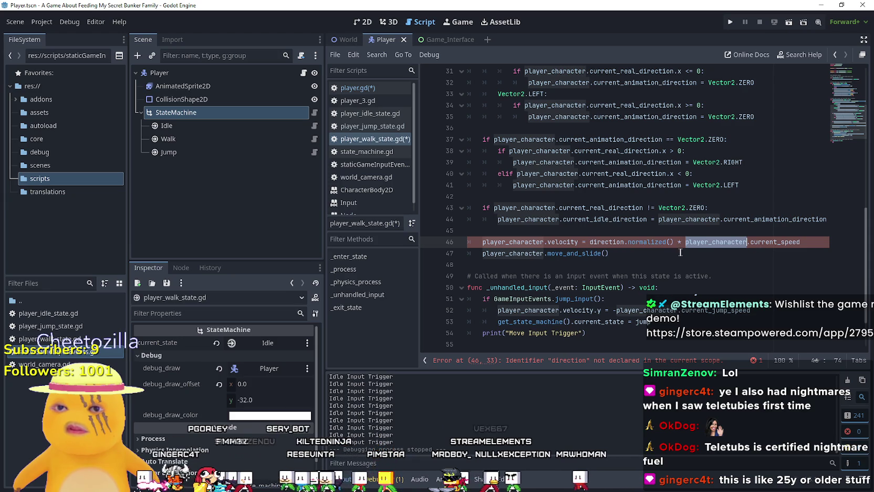
click(656, 255)
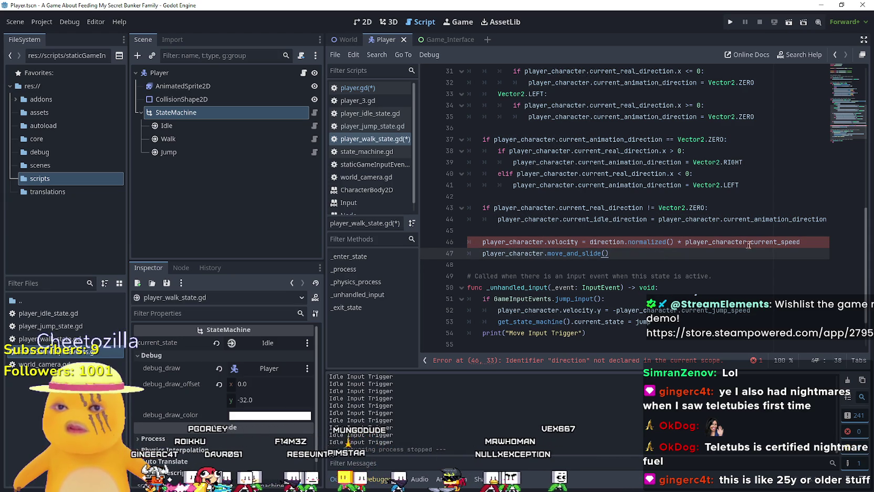
drag(758, 241, 844, 244)
double_click(607, 241)
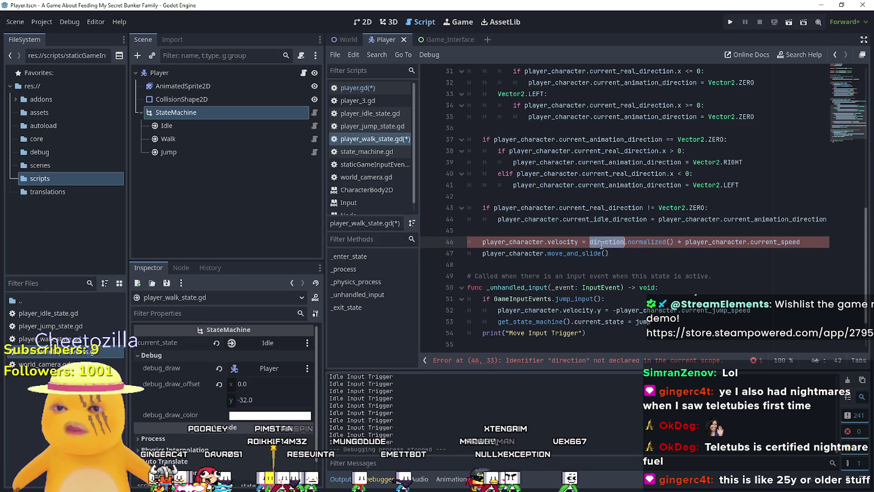
key(ctrl+v)
click(579, 264)
scroll(579, 266, down, 1)
scroll(579, 265, down, 1)
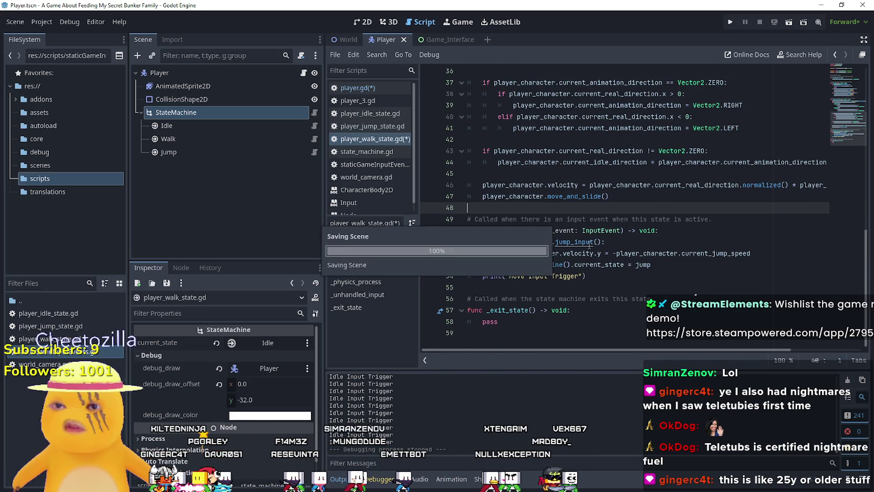
key(ctrl+s)
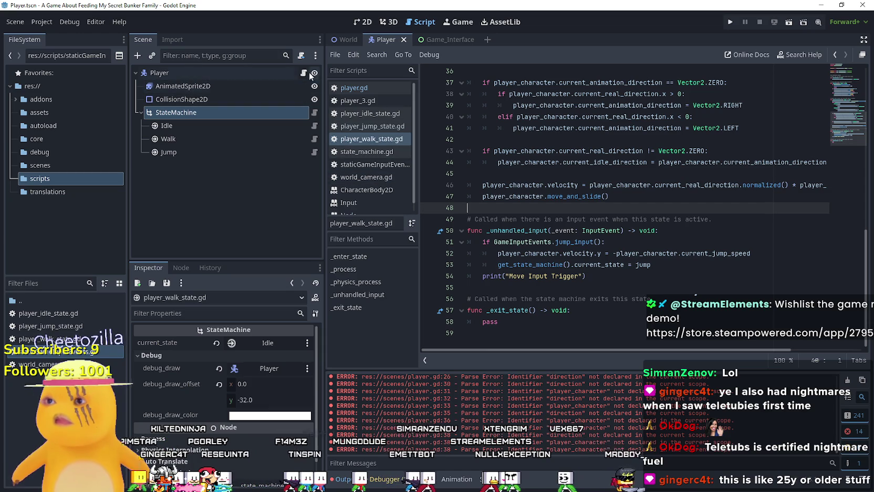
click(315, 153)
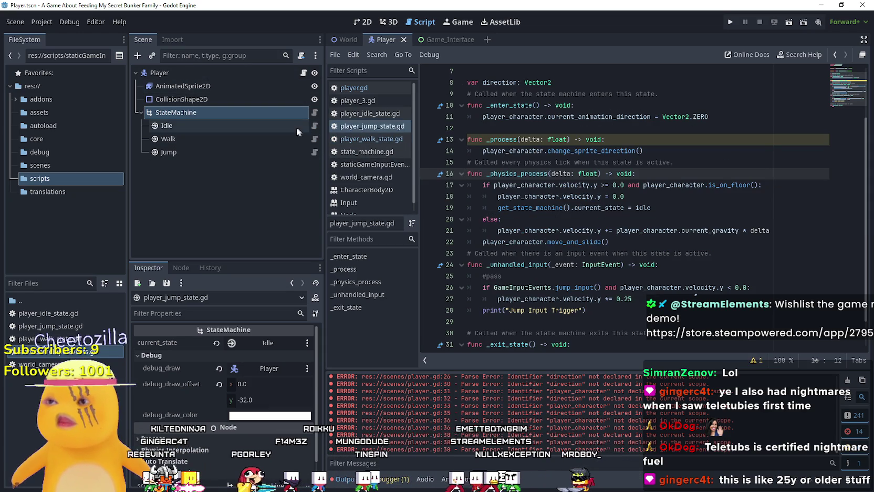
- In player.gd, swap direction on line 20 for current_real_direction and strip player_character prefixes from lines 20-21
click(304, 73)
click(516, 287)
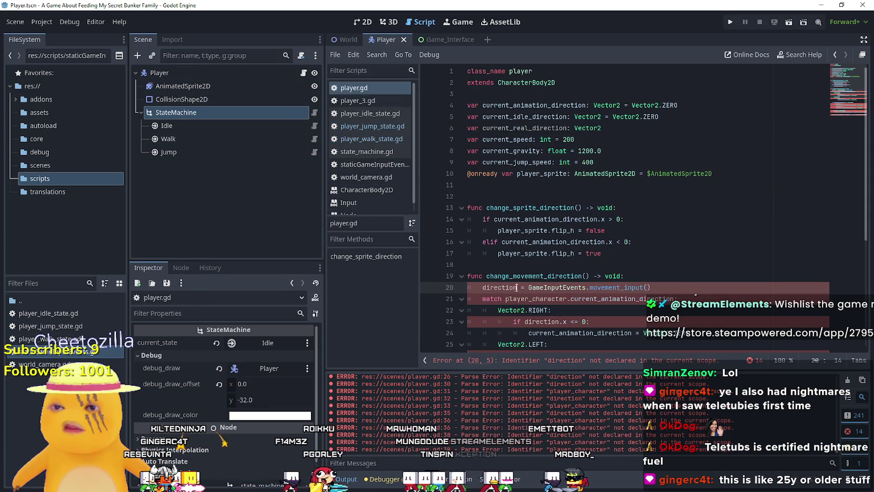
double_click(498, 287)
key(ctrl+v)
scroll(547, 180, down, 3)
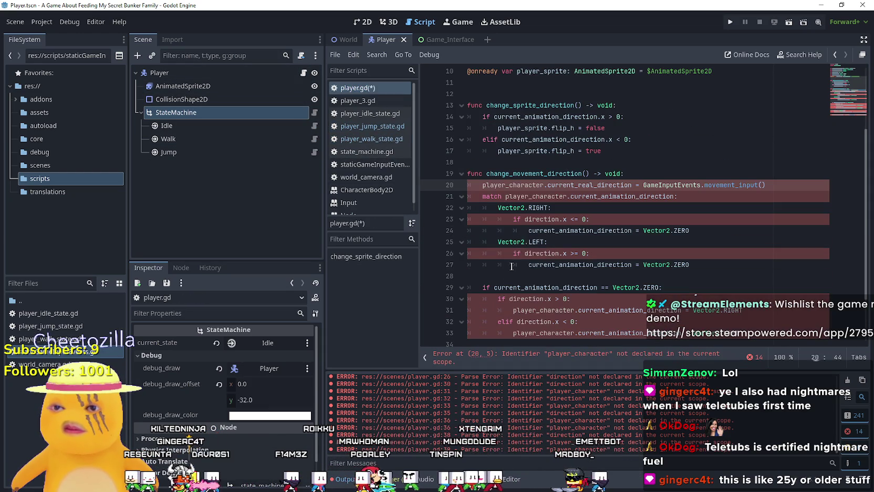
mouse_move(545, 182)
mouse_down()
mouse_move(483, 185)
mouse_move(507, 196)
mouse_move(674, 196)
mouse_up()
key(BackSpace)
double_click(544, 196)
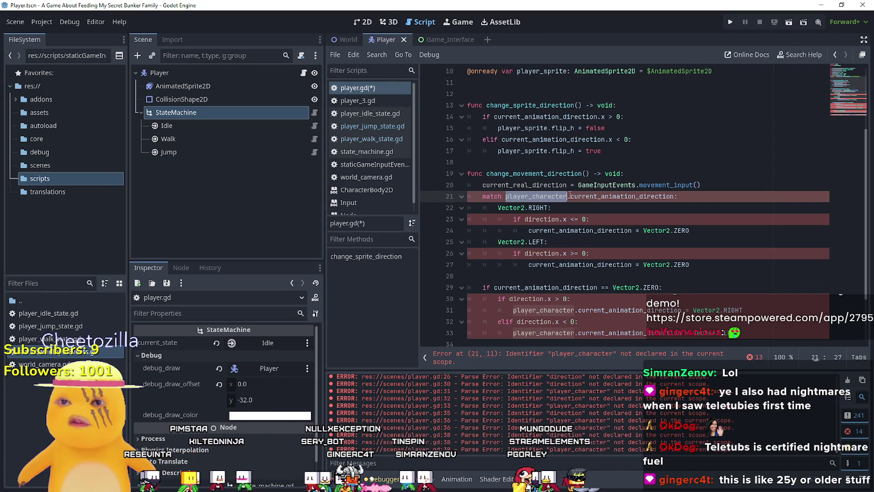
key(BackSpace)
key(Delete)
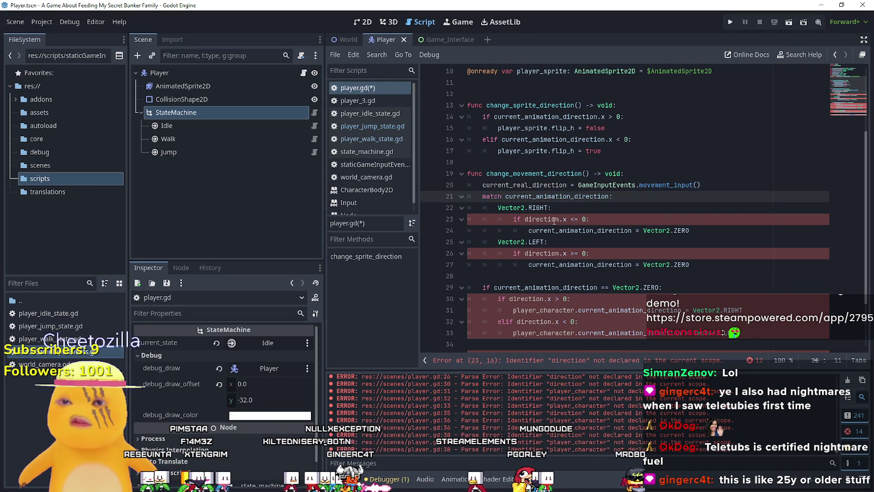
- Replace direction with current_real_direction on lines 23, 26, 30 and 32
double_click(536, 219)
text(current_real_direction)
double_click(545, 253)
text(current_real_direction)
scroll(541, 247, down, 2)
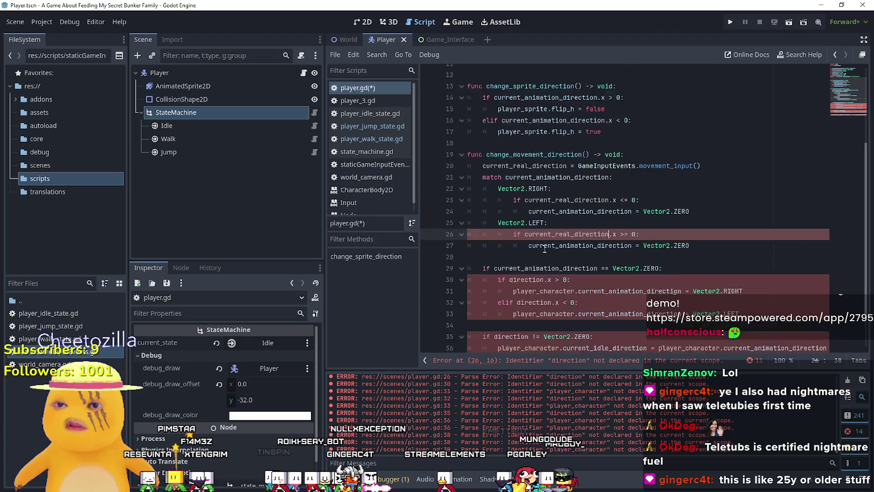
double_click(536, 231)
text(current_real_direction)
double_click(536, 253)
text(current_real_direction)
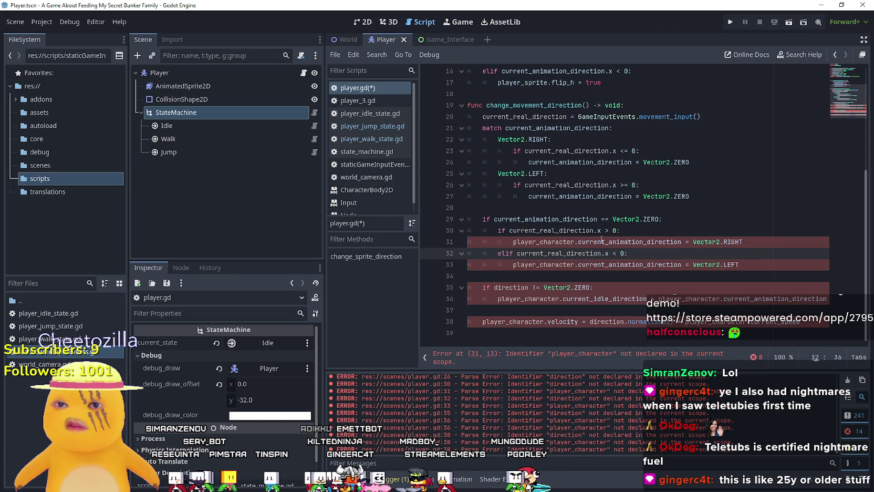
- Remove the player_character prefixes and stray dot from lines 31 and 33, then save player.gd
double_click(540, 242)
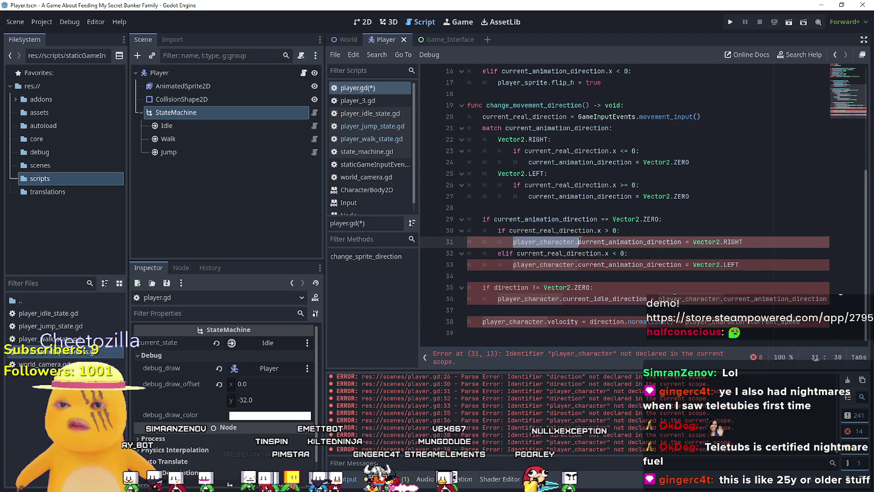
key(BackSpace)
drag(577, 264, 512, 265)
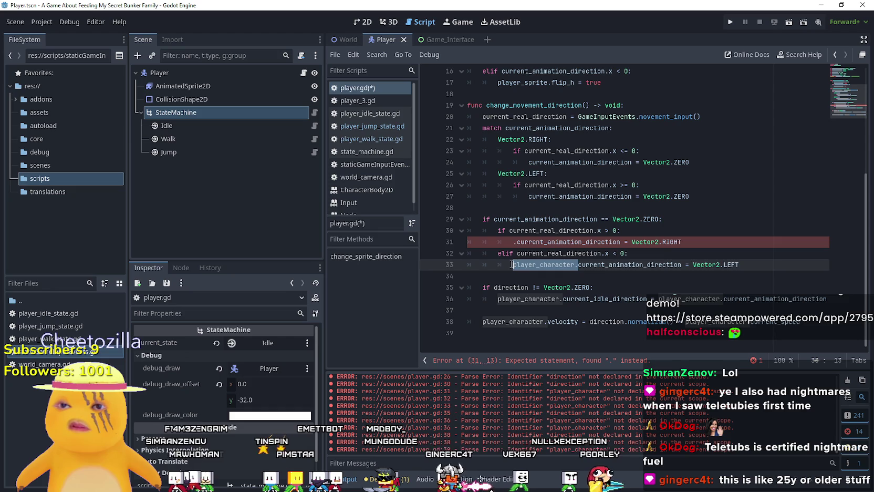
key(BackSpace)
click(541, 287)
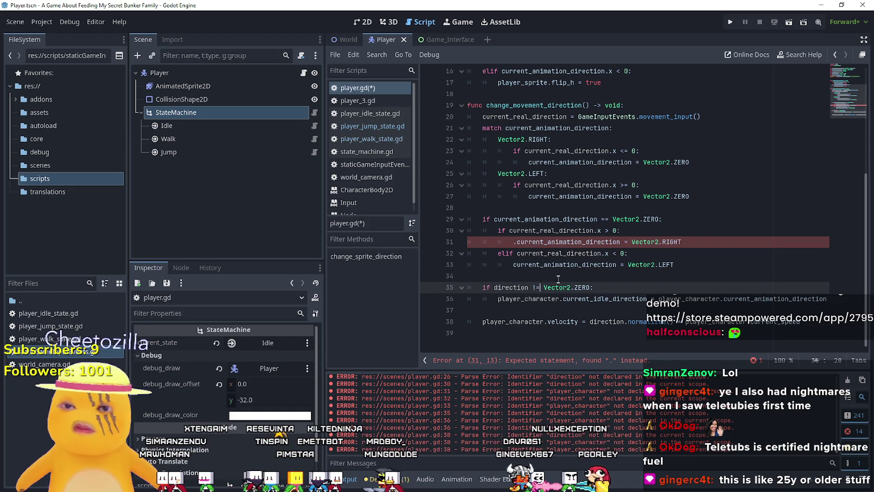
click(555, 274)
click(516, 242)
key(BackSpace)
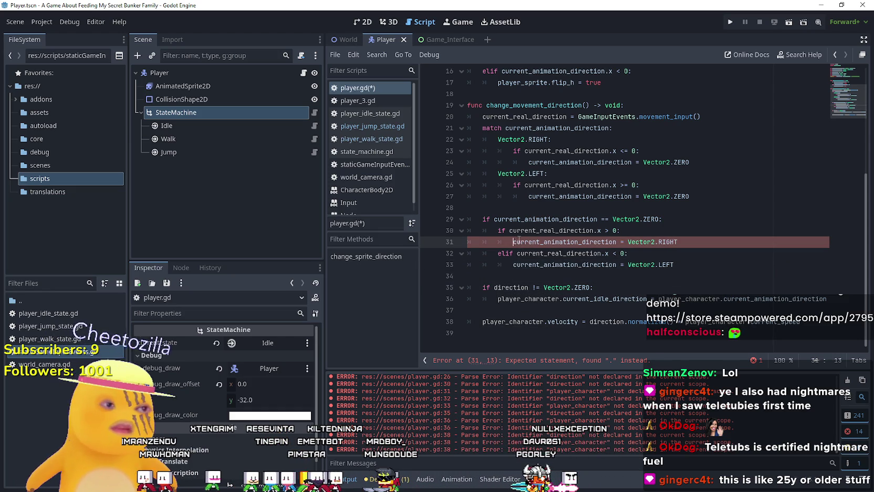
key(ctrl+s)
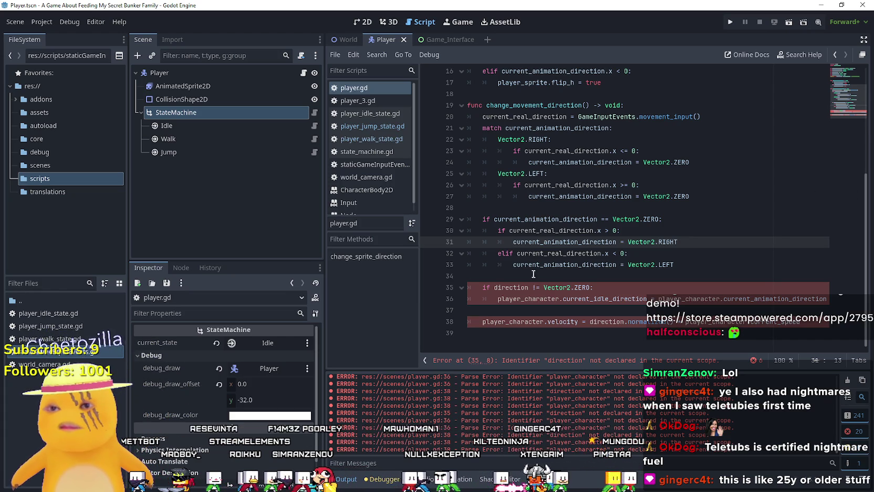
- Delete the player_character. prefixes from lines 36 and 38
drag(536, 298, 560, 300)
double_click(550, 299)
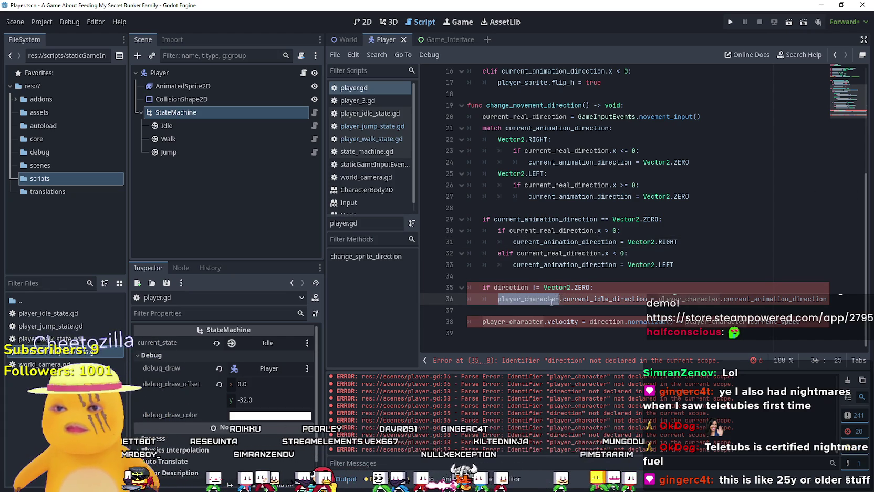
key(BackSpace)
double_click(636, 298)
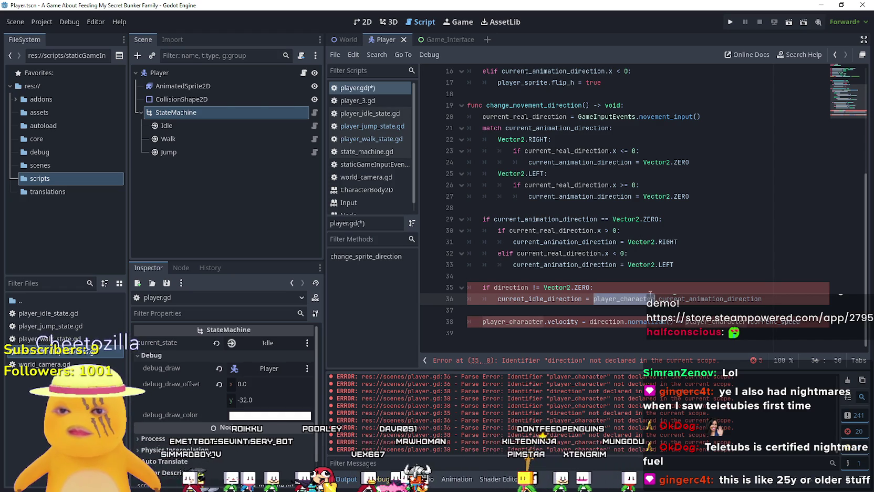
key(BackSpace)
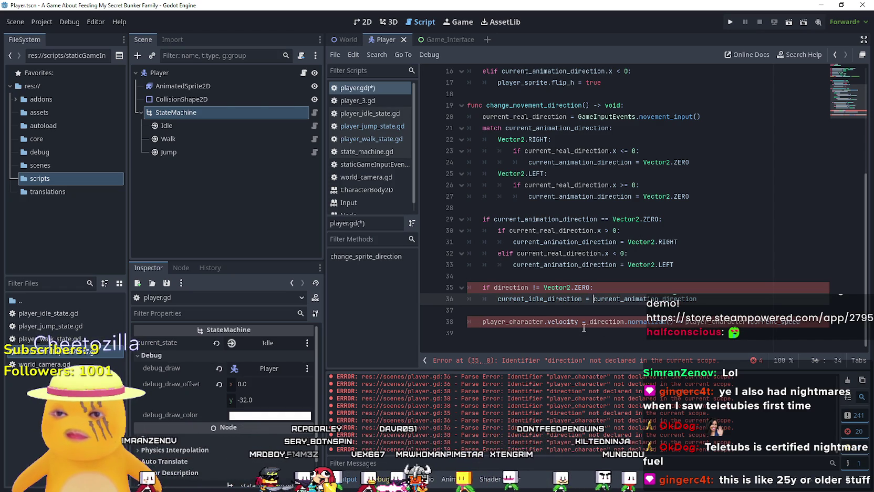
double_click(536, 322)
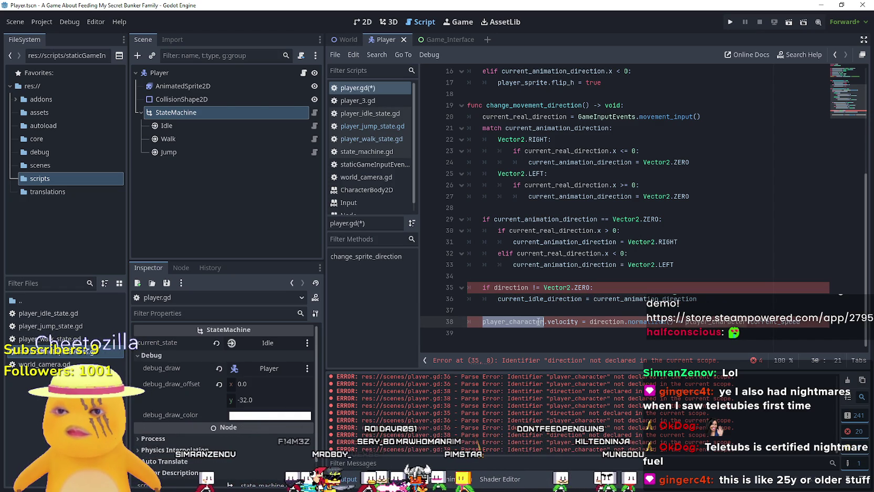
key(BackSpace)
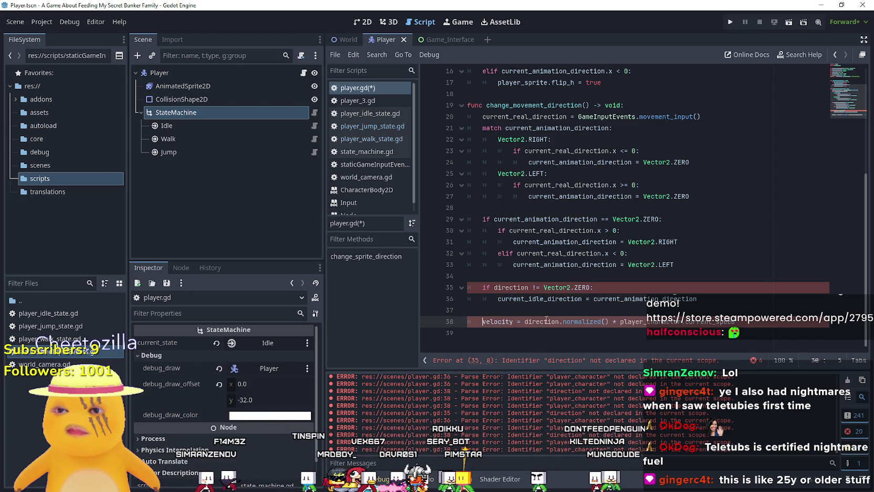
- Use current_real_direction on lines 35 and 38, drop the last player_character prefix, and save
double_click(501, 287)
text(current_real_direction)
double_click(540, 321)
text(current_real_direction)
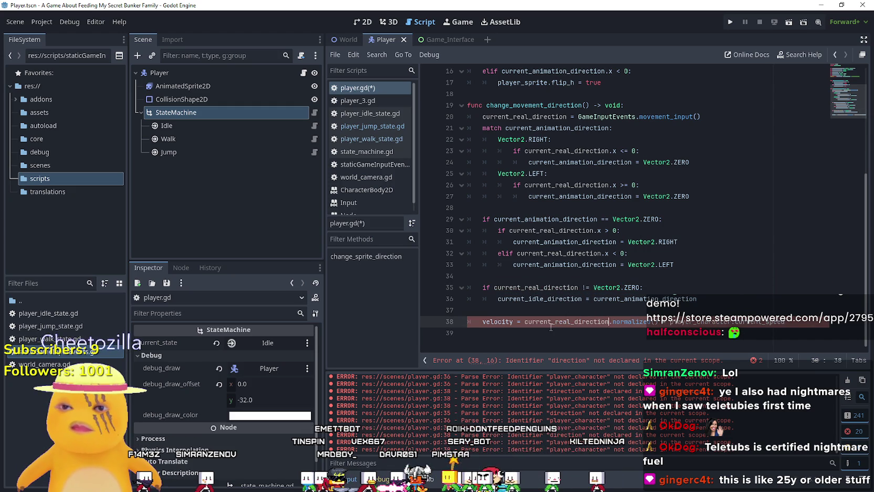
double_click(692, 321)
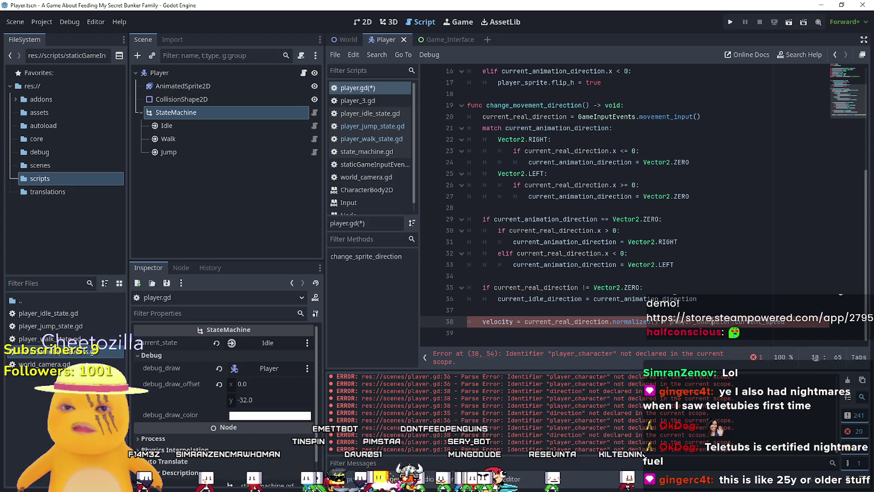
key(BackSpace)
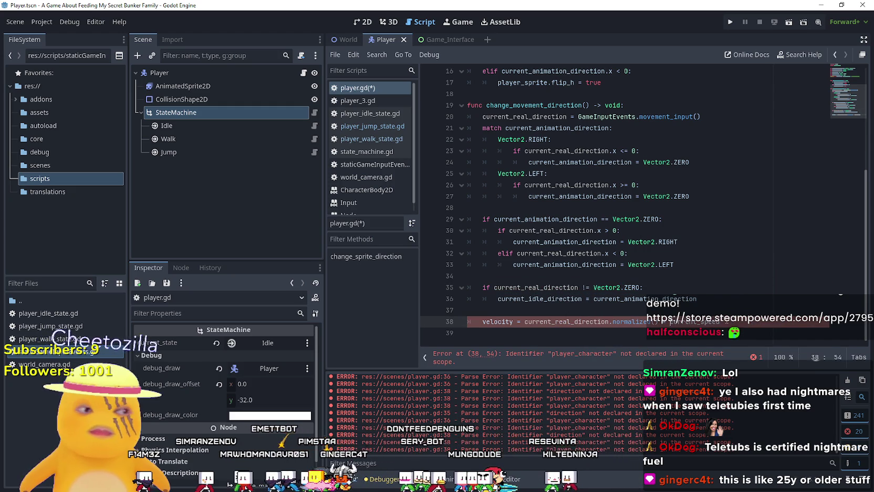
click(714, 310)
key(ctrl+s)
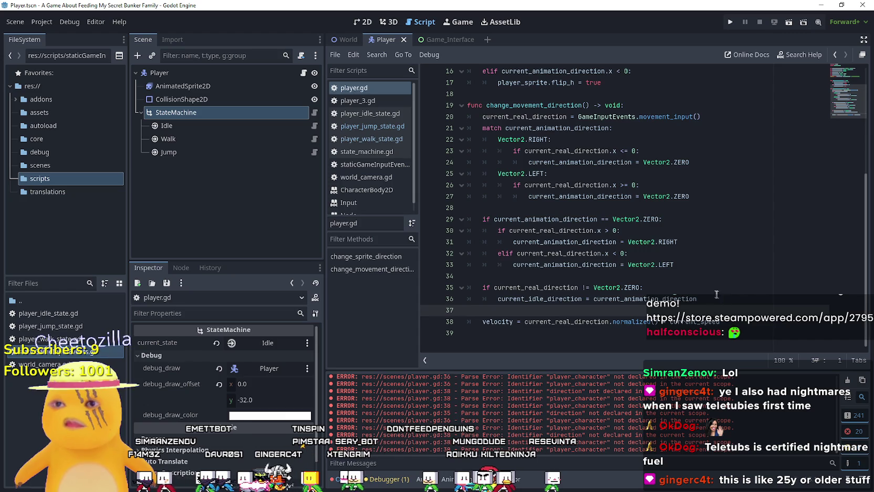
- Go back to the Jump state's script, player_jump_state.gd
scroll(715, 308, up, 1)
double_click(533, 139)
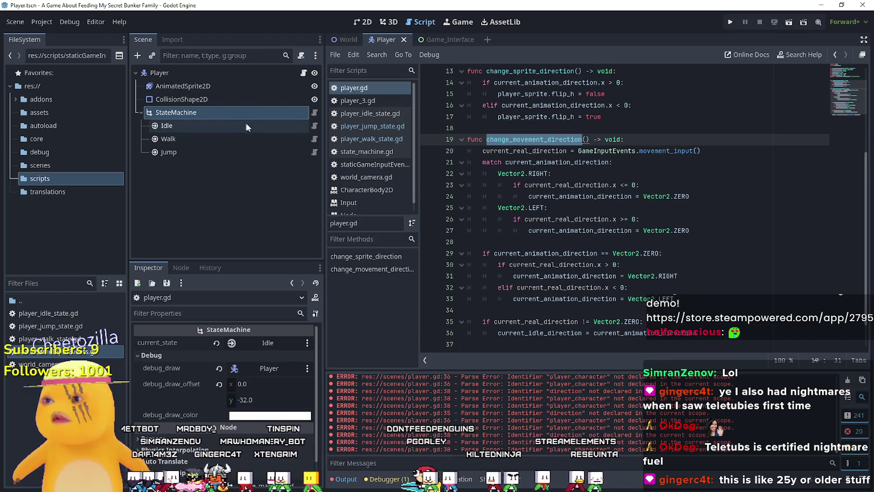
click(314, 139)
click(314, 152)
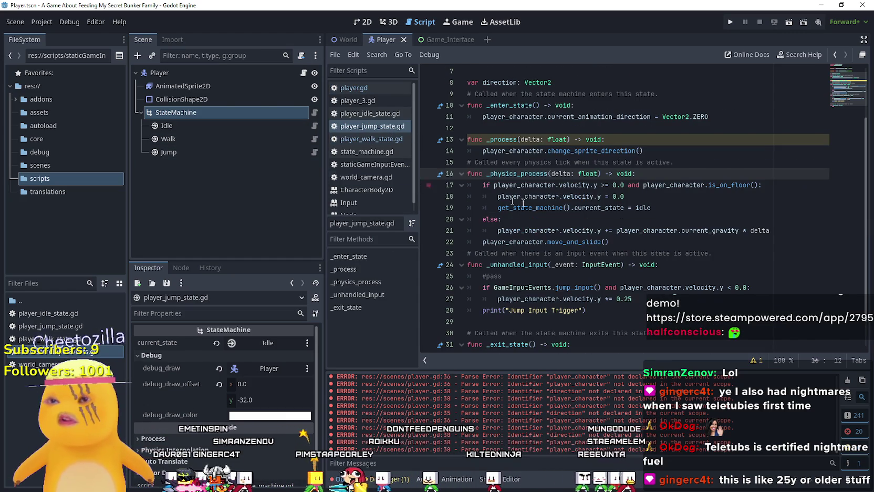
- Add player_character.change_movement_direction() as line 17 of _physics_process and save the jump script
click(677, 174)
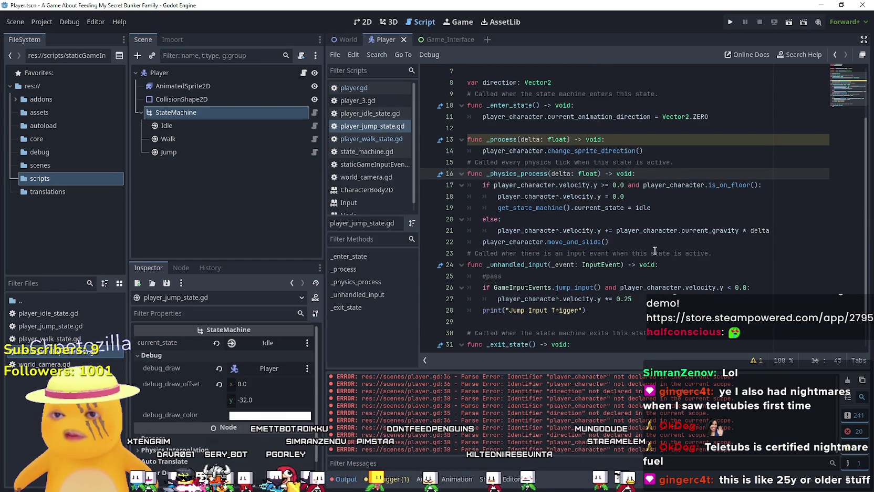
key(Return)
text(change_movement_direction()
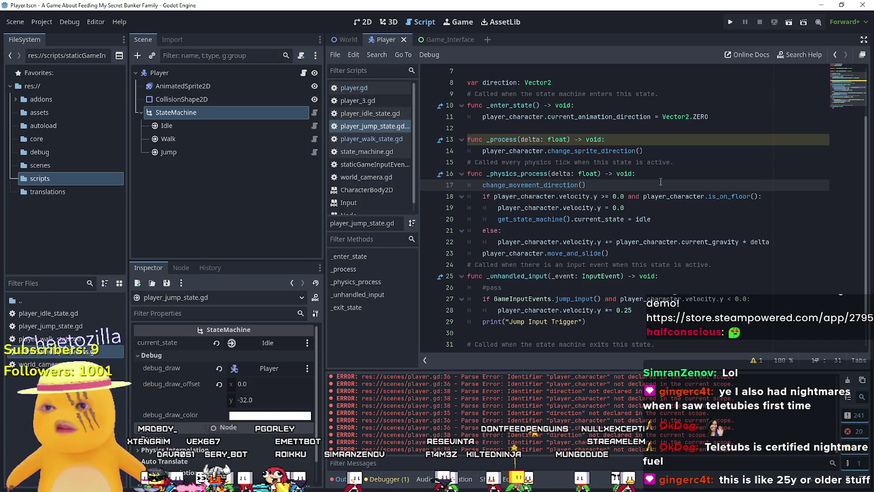
click(465, 185)
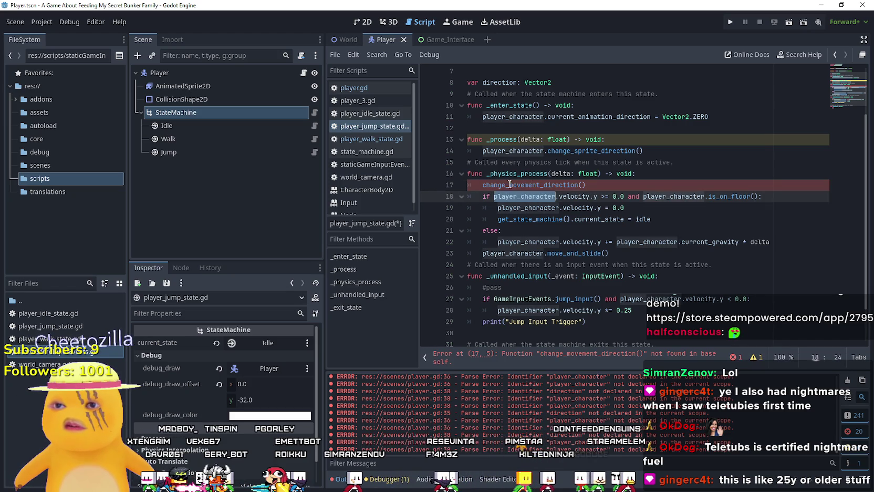
text(player_character.)
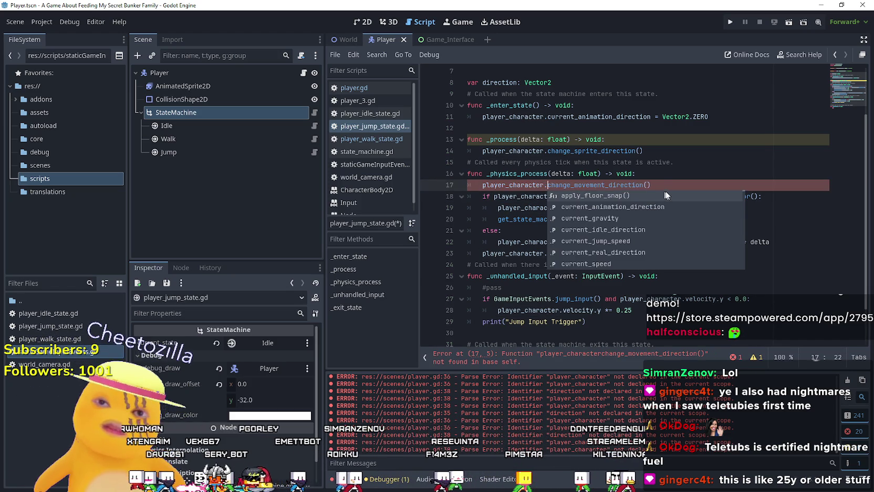
click(671, 173)
key(ctrl+s)
- Run the project, walk the character right and left, then close the game window
click(730, 22)
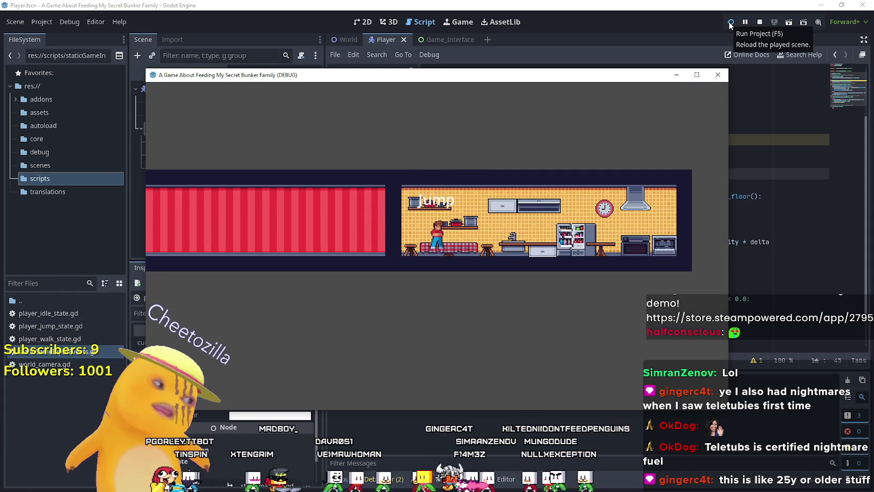
key(Right)
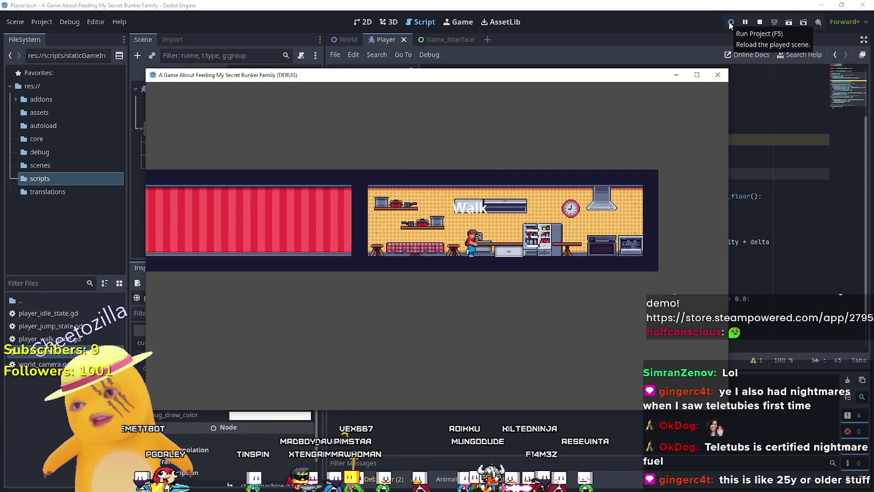
key(Left)
key(Left)
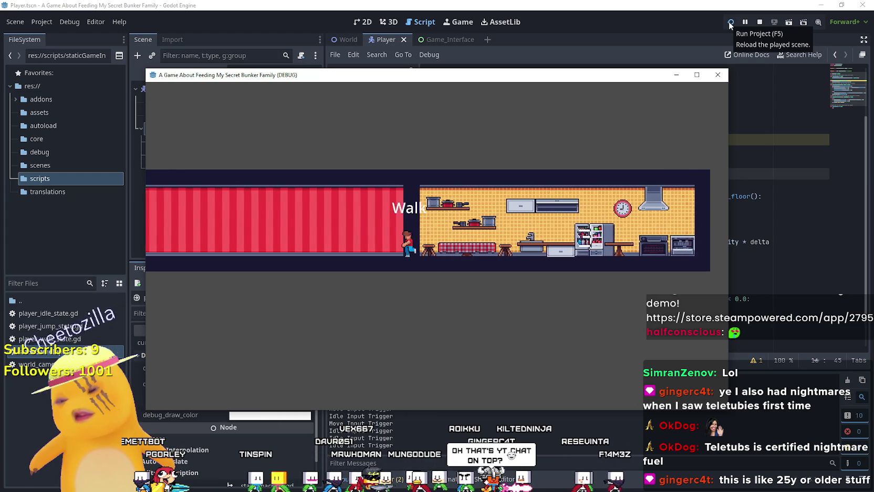
key(Right)
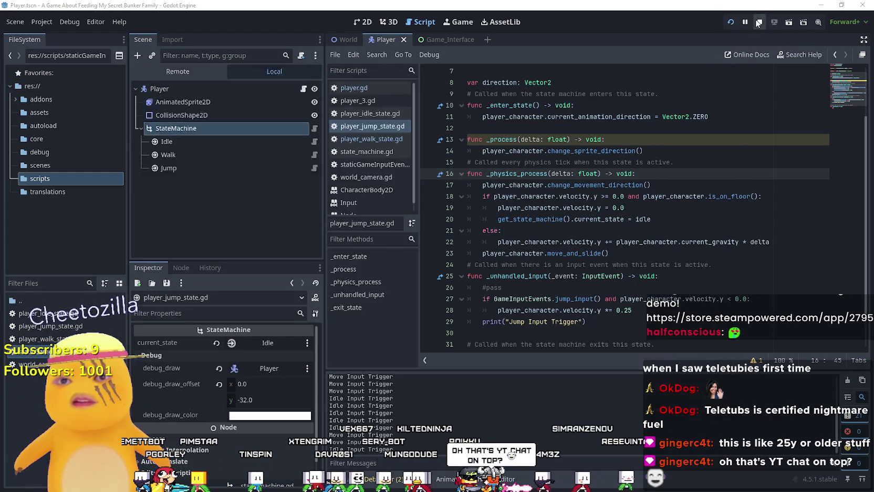
click(717, 75)
click(543, 241)
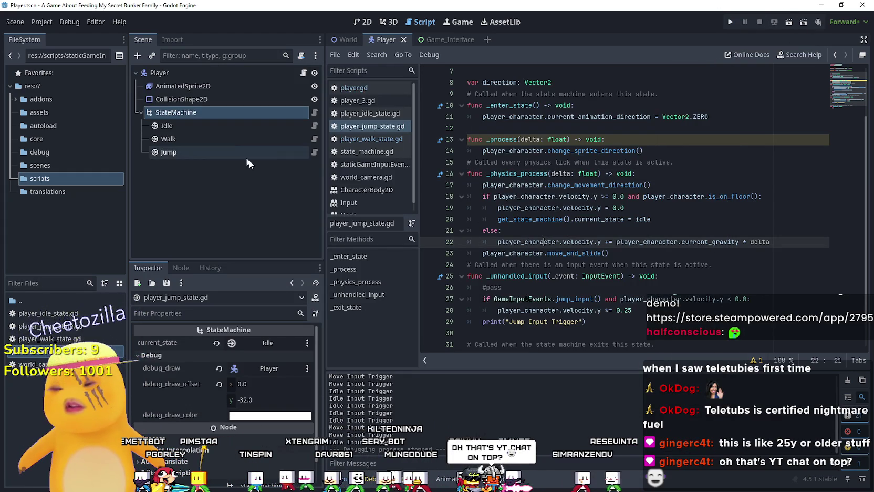
- Comment out the velocity = ... line 38 in player.gd with Ctrl+K and run the project
click(304, 73)
click(489, 210)
scroll(488, 213, down, 1)
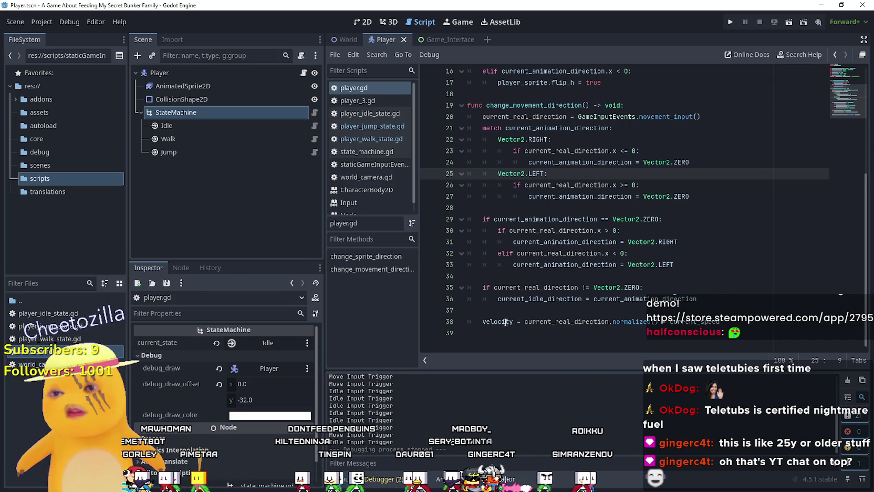
click(482, 325)
key(ctrl+k)
click(499, 310)
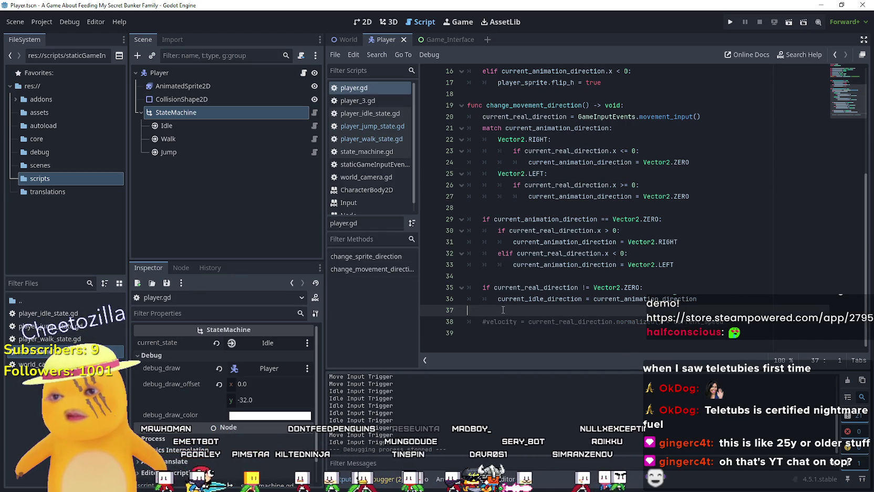
click(726, 23)
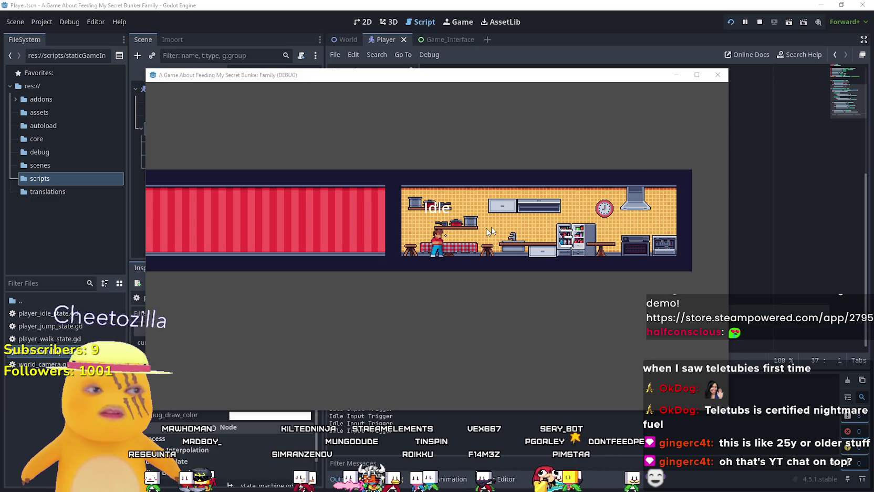
- Maximize the game window and walk and jump between kitchen and red hallway, then close it
click(696, 74)
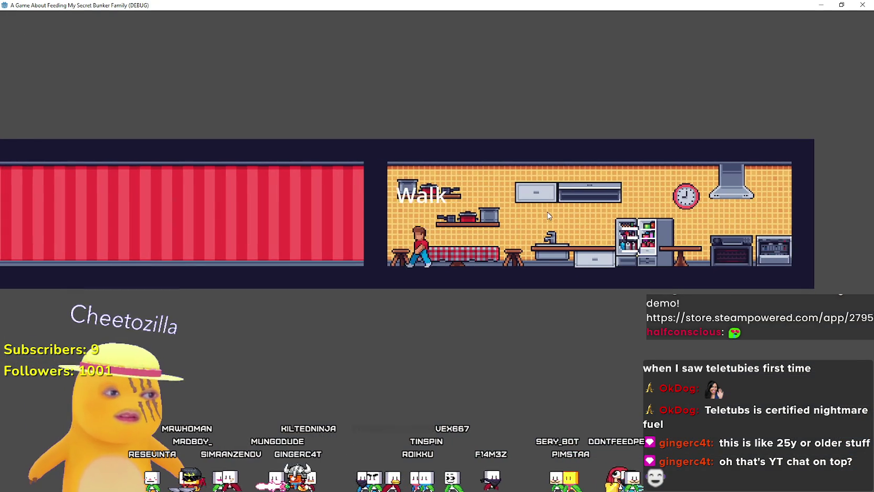
key(Right)
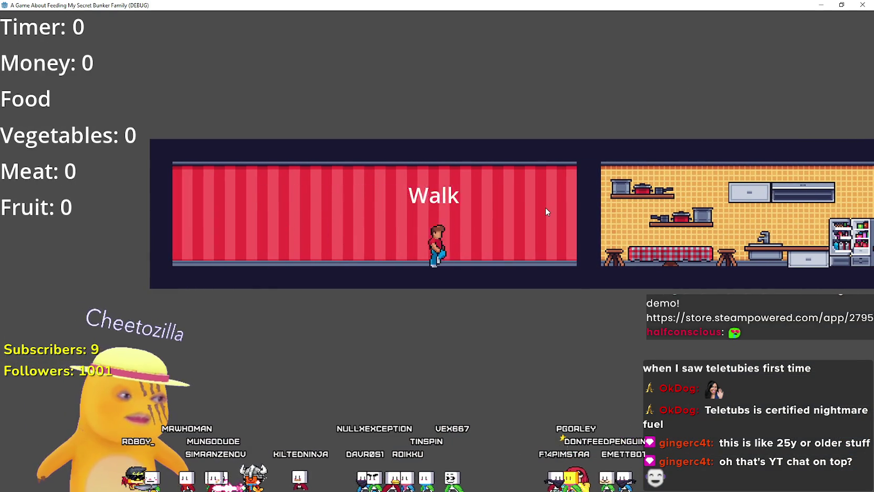
key(space)
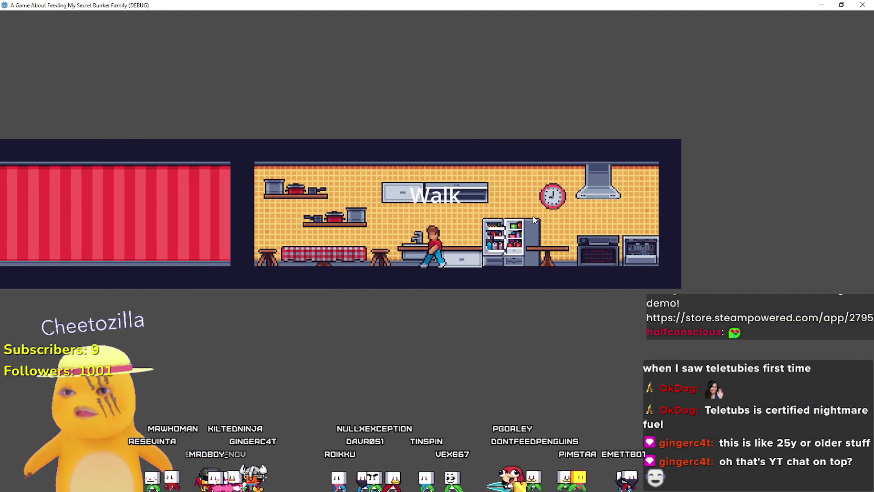
key(Left)
key(space)
key(space)
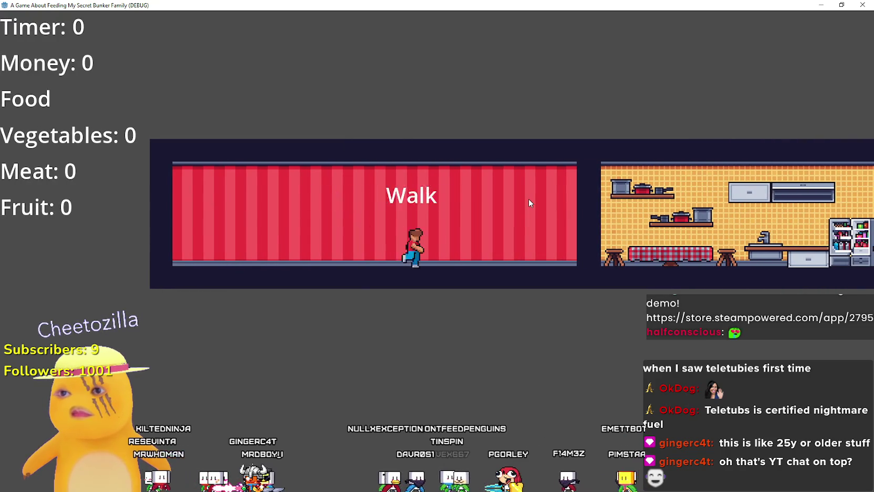
key(Right)
key(space)
key(space)
key(Right)
key(Left)
key(space)
key(Right)
key(space)
key(Left)
key(space)
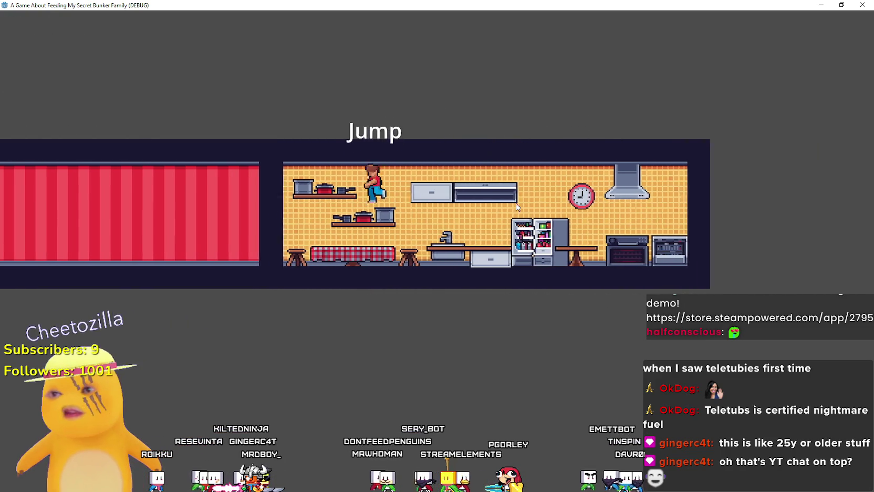
key(Right)
key(space)
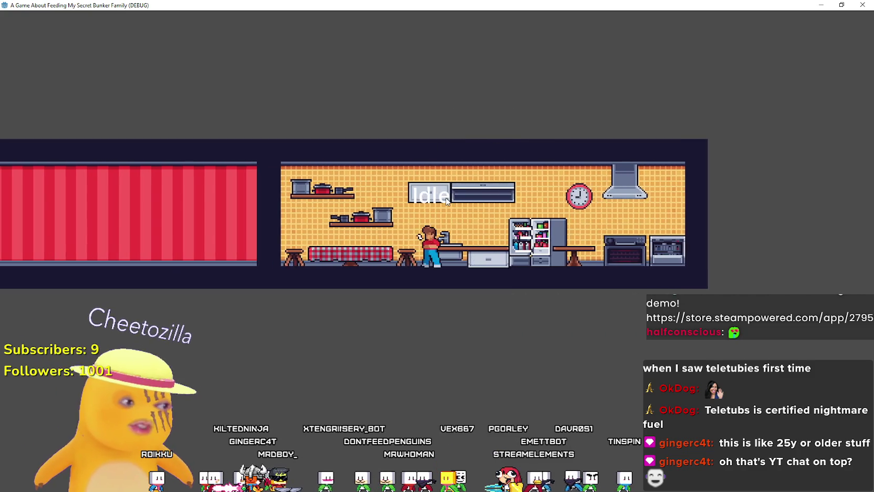
key(Left)
key(space)
key(space)
key(Left)
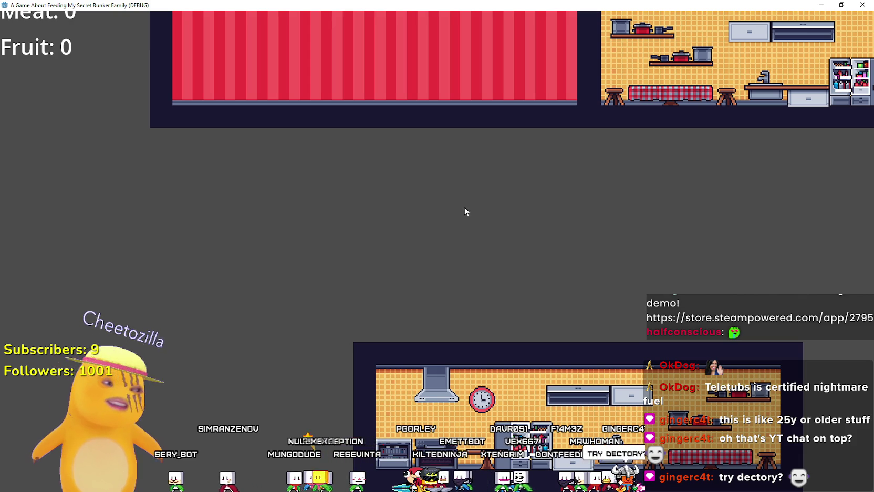
double_click(380, 5)
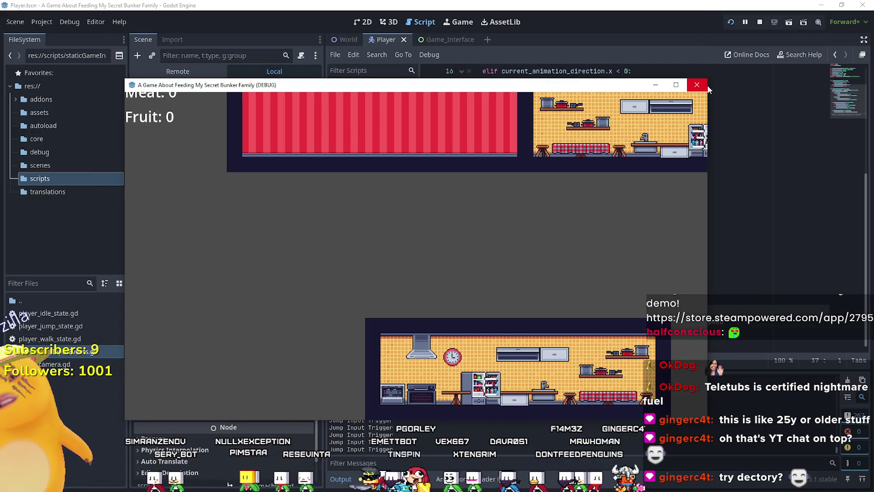
click(697, 85)
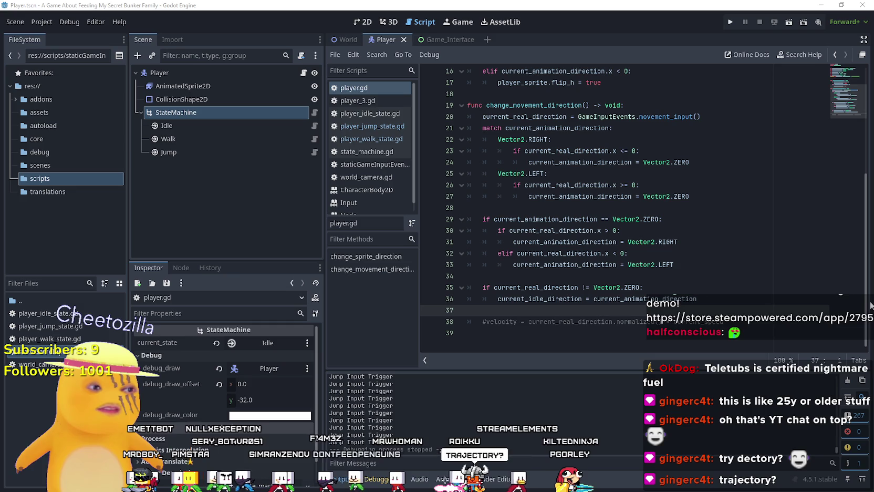
- Place the cursor on lines 27 and 28 of player.gd's change_movement_direction
click(528, 197)
click(522, 210)
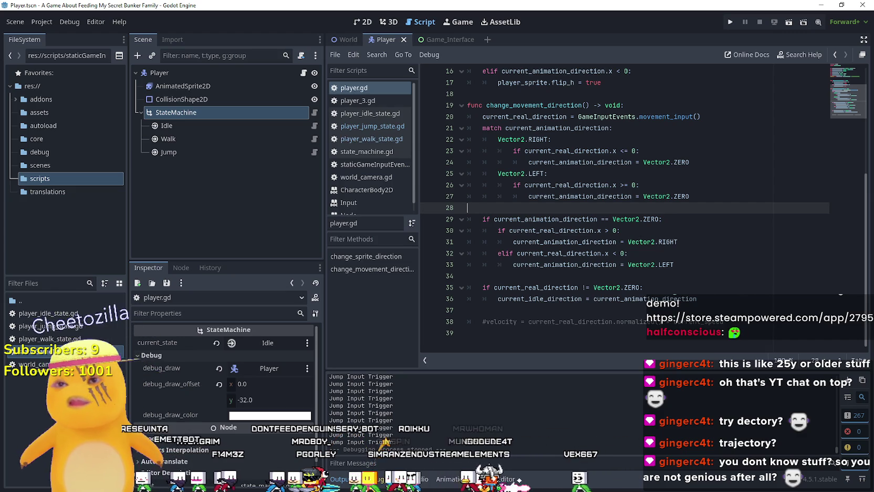
click(607, 140)
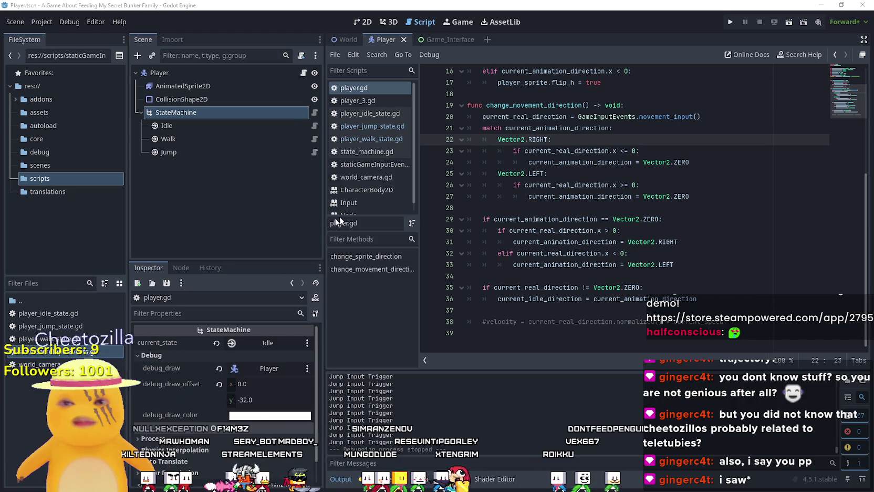
click(604, 208)
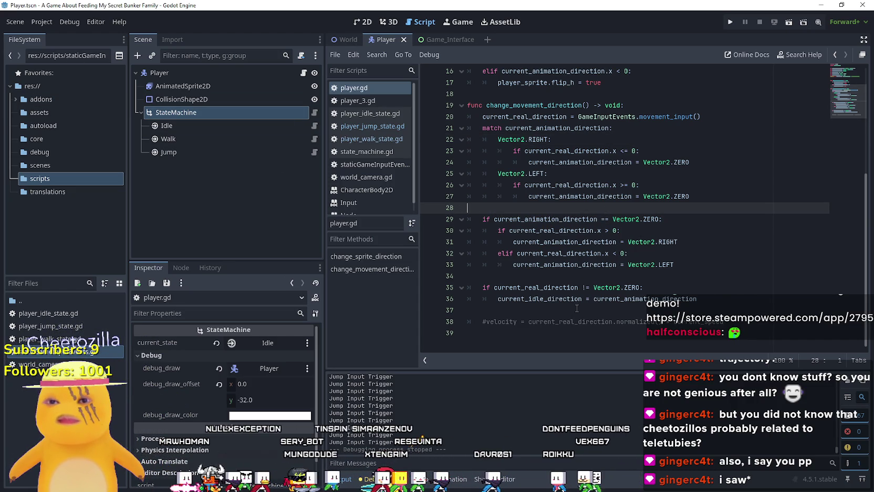
- Uncomment line 38 and change its assignment target to velocity.x
click(481, 322)
key(Delete)
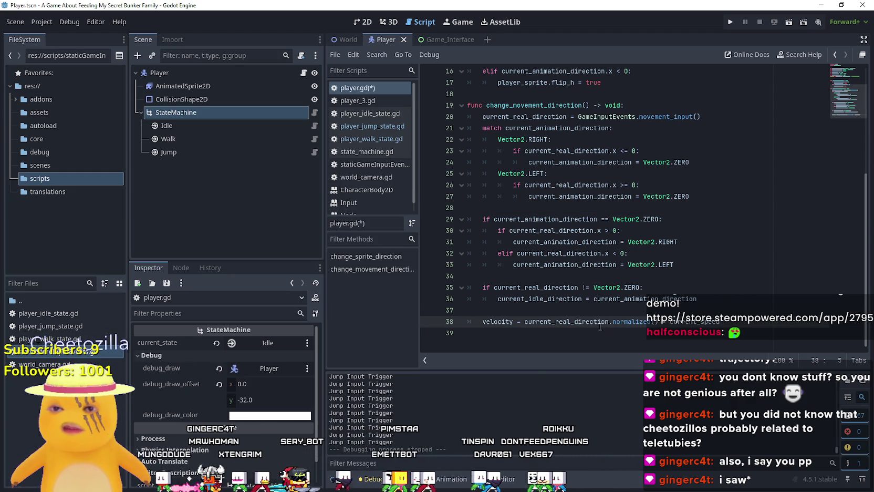
double_click(562, 321)
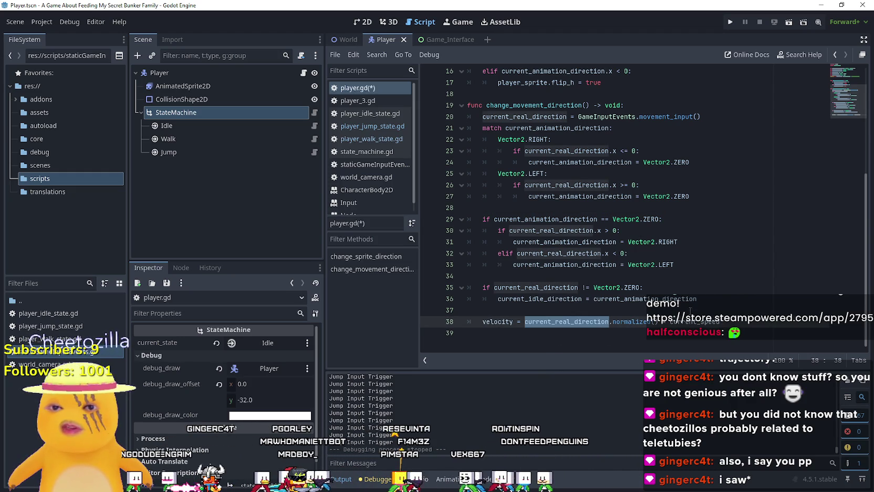
click(719, 321)
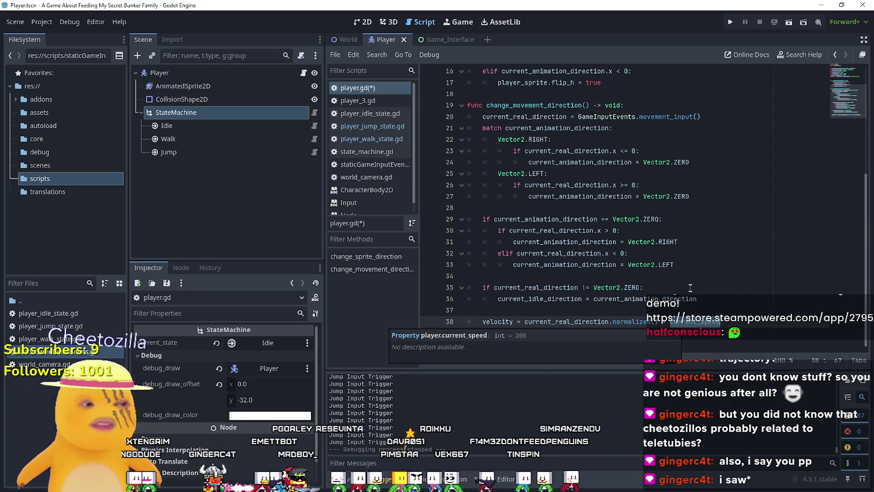
click(662, 298)
click(588, 310)
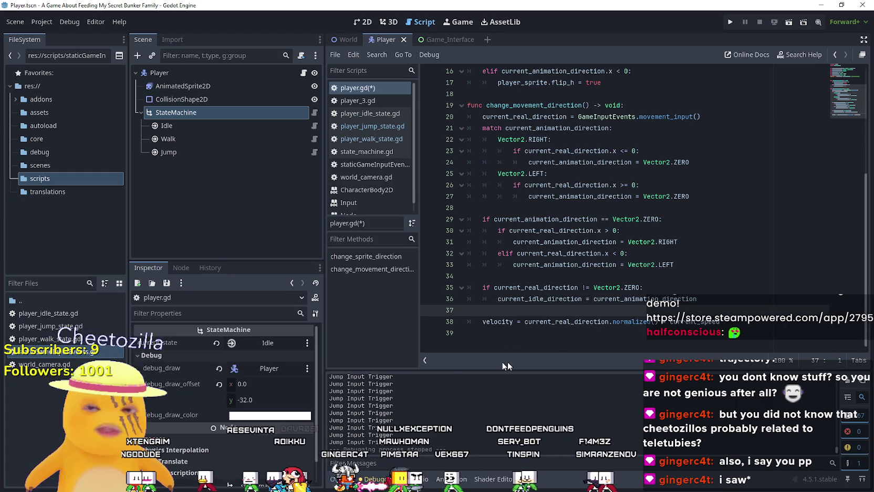
click(524, 321)
mouse_move(621, 286)
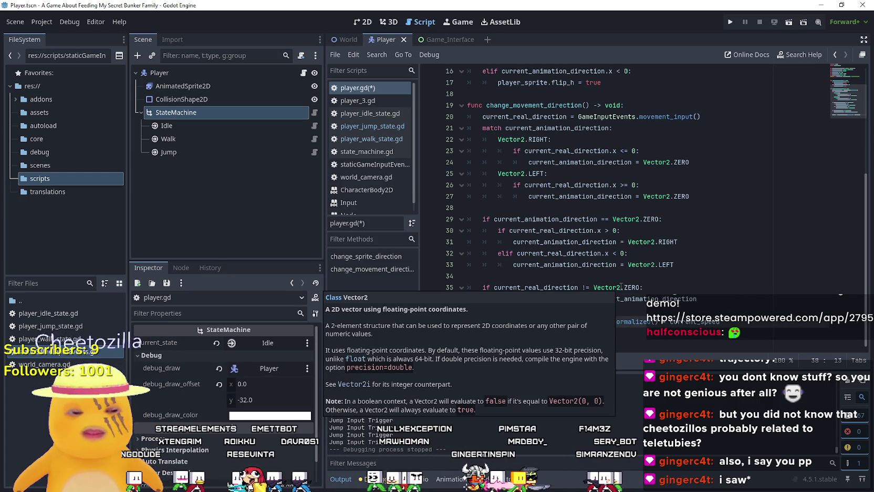
text(.x)
key(Escape)
- Use current_real_direction.x without .normalized() on line 38 and save player.gd
click(677, 298)
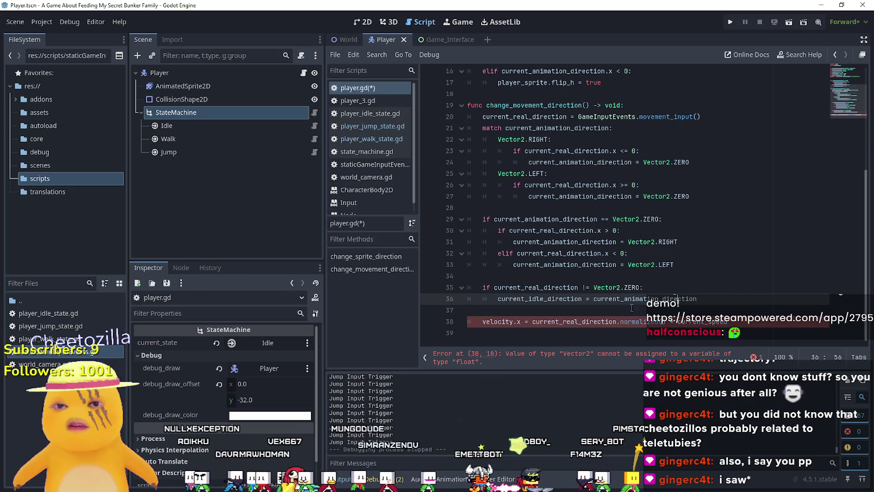
click(618, 321)
text(x.)
key(Escape)
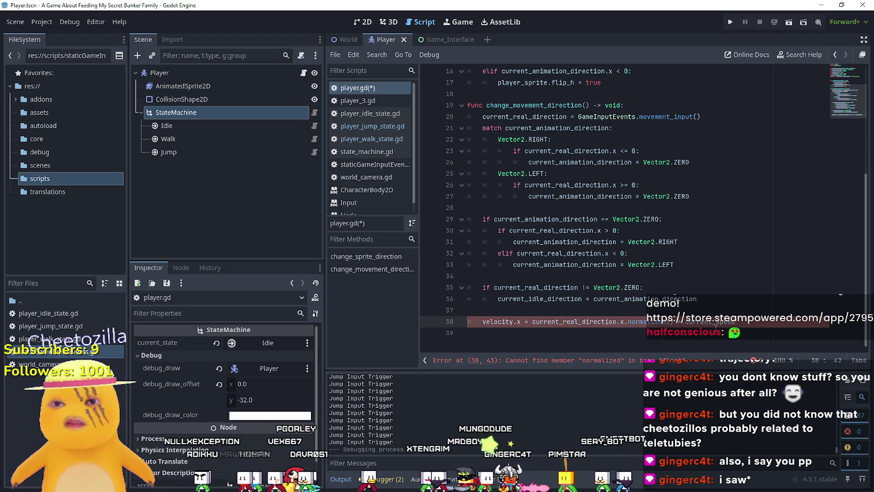
key(Up)
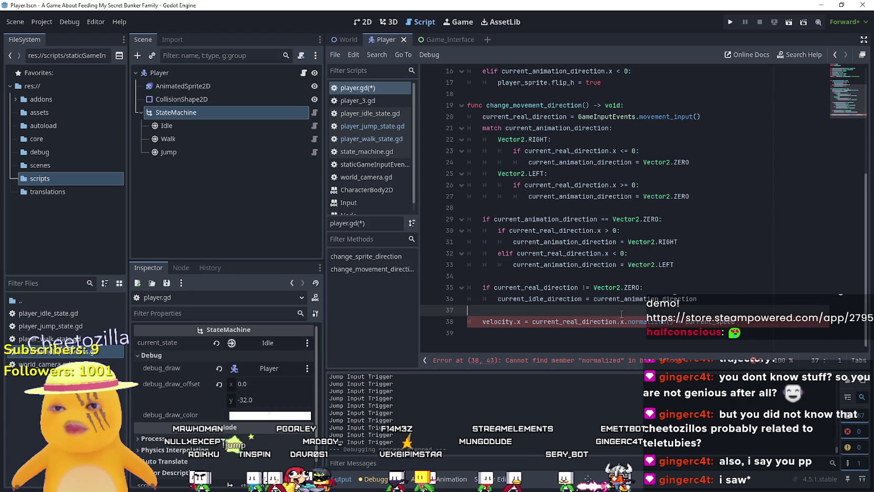
double_click(651, 321)
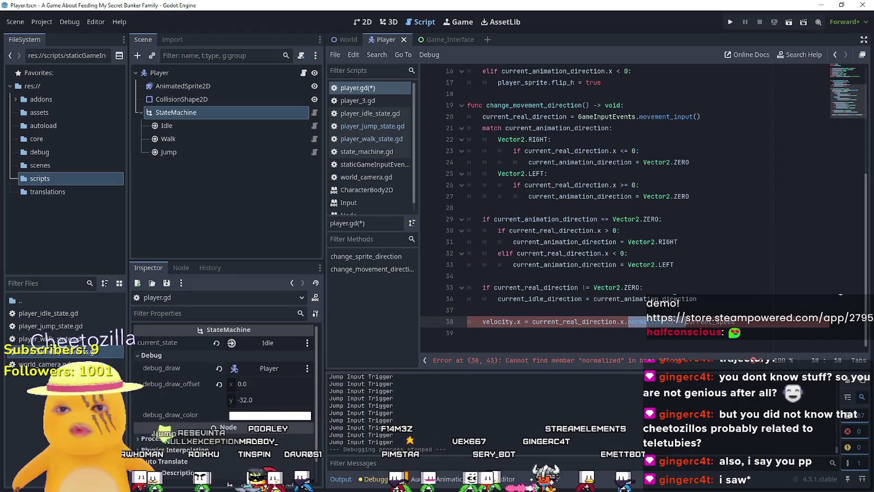
key(BackSpace)
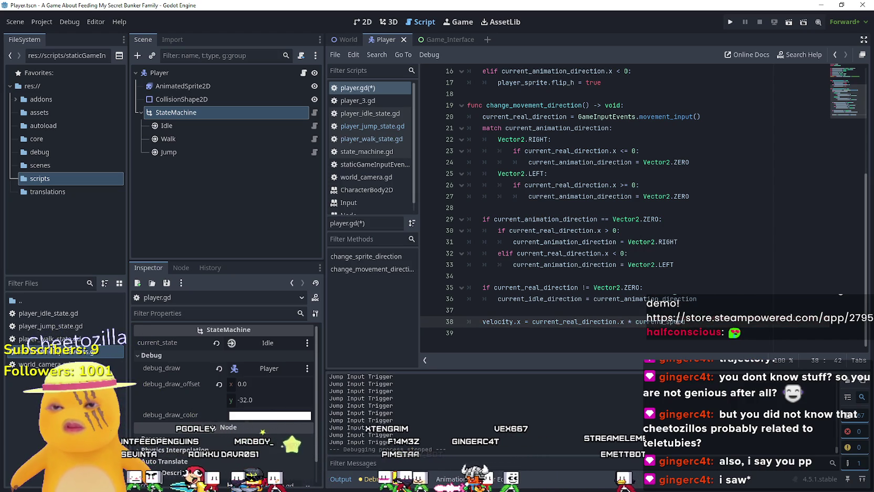
click(683, 310)
key(ctrl+s)
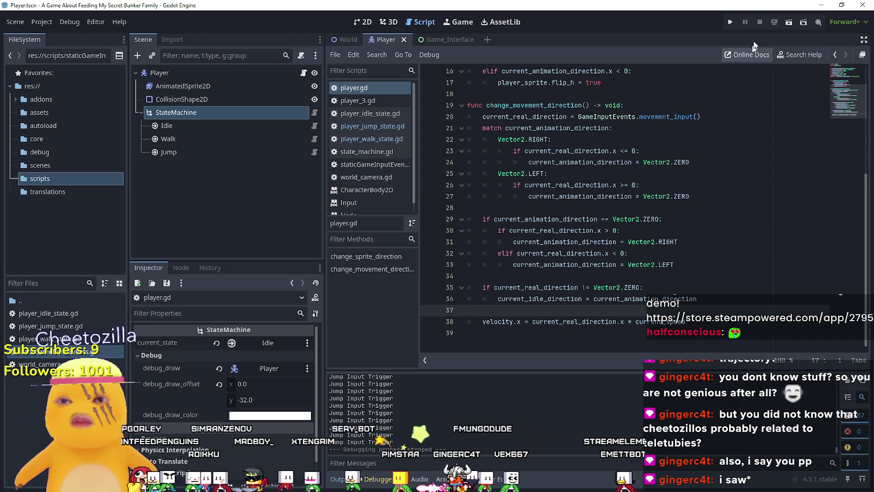
- Run the project and walk and jump the player between the red room and the kitchen
click(734, 25)
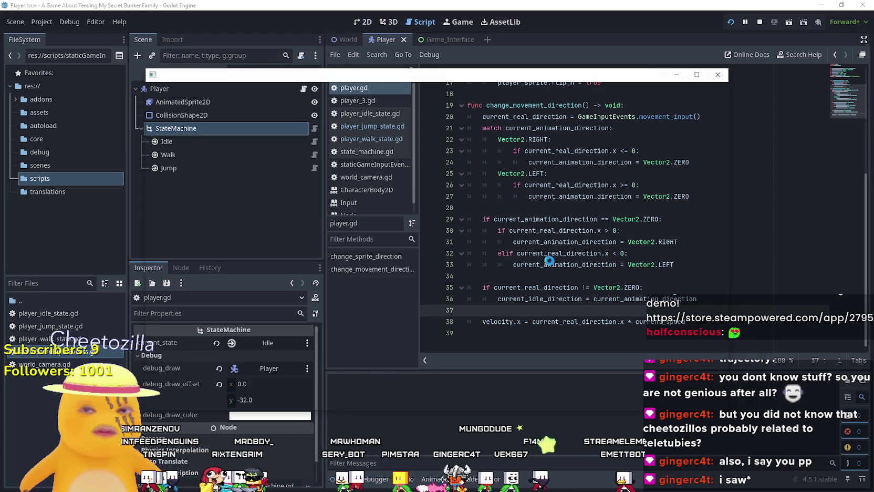
key(Right)
key(Left)
key(space)
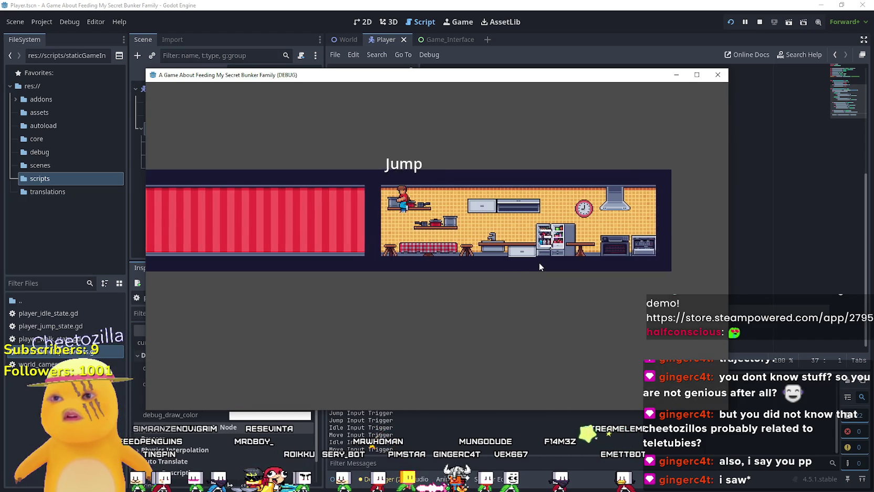
key(Right)
key(space)
key(space)
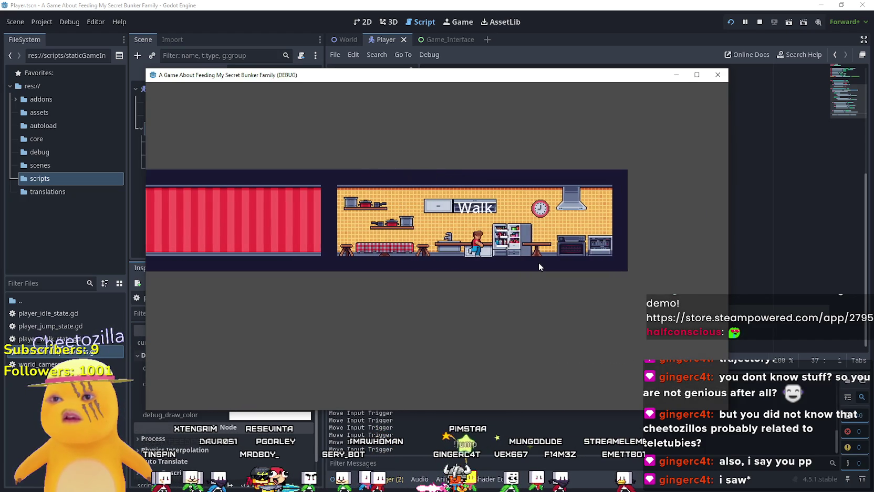
key(Left)
key(space)
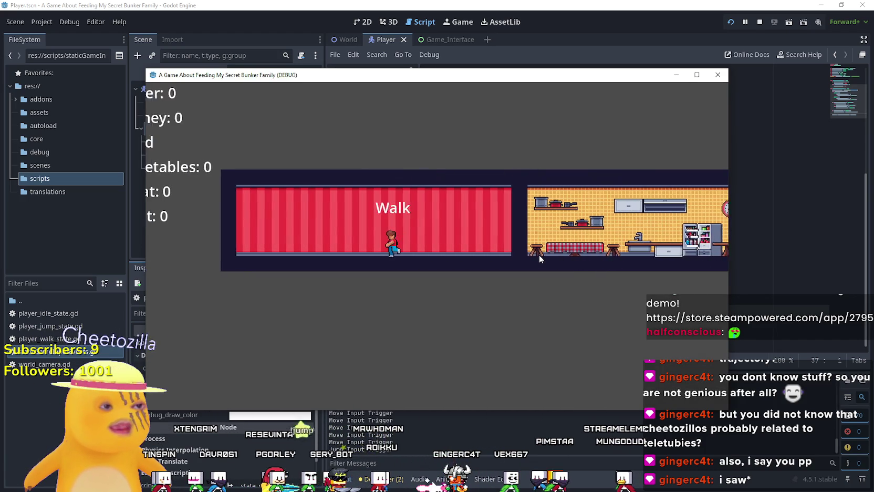
key(Right)
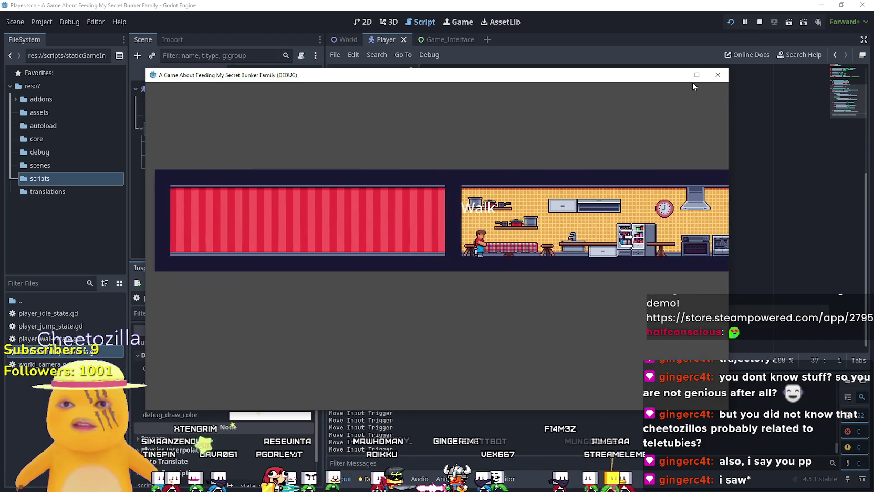
- Maximize the game window and jump the player onto the kitchen shelf and near the range hood
click(696, 74)
key(Right)
key(space)
key(Left)
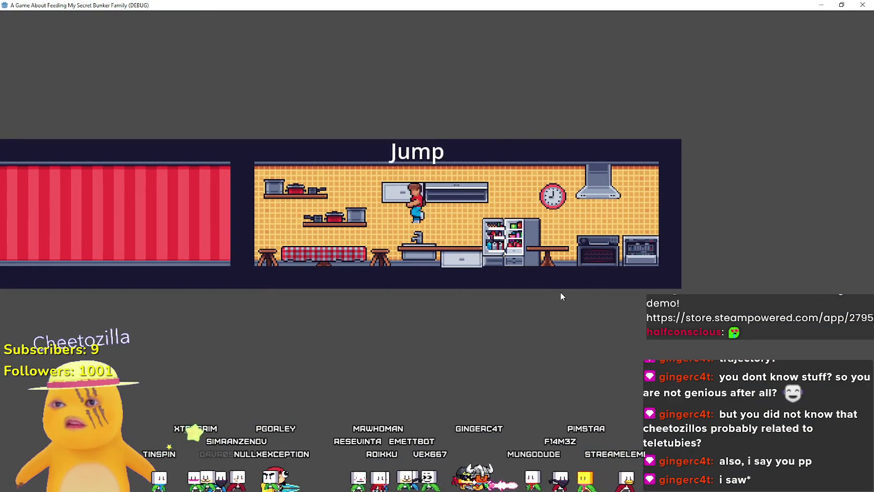
key(space)
key(Right)
key(space)
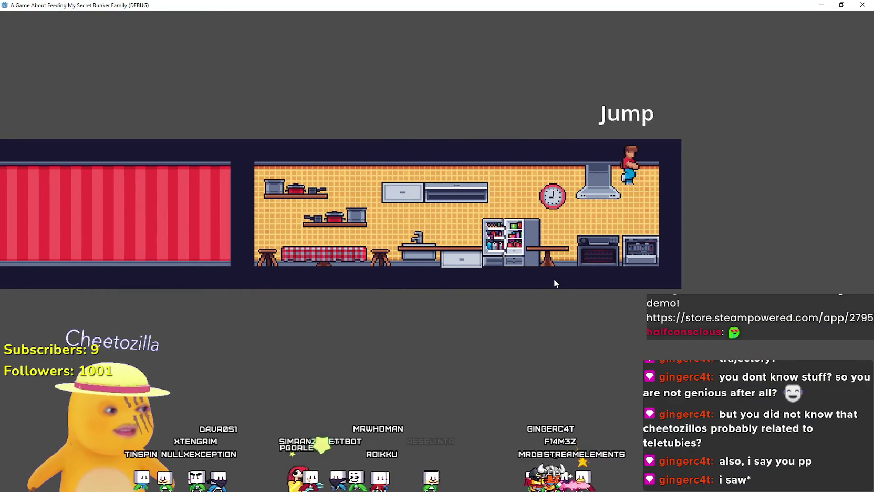
key(space)
key(Left)
key(space)
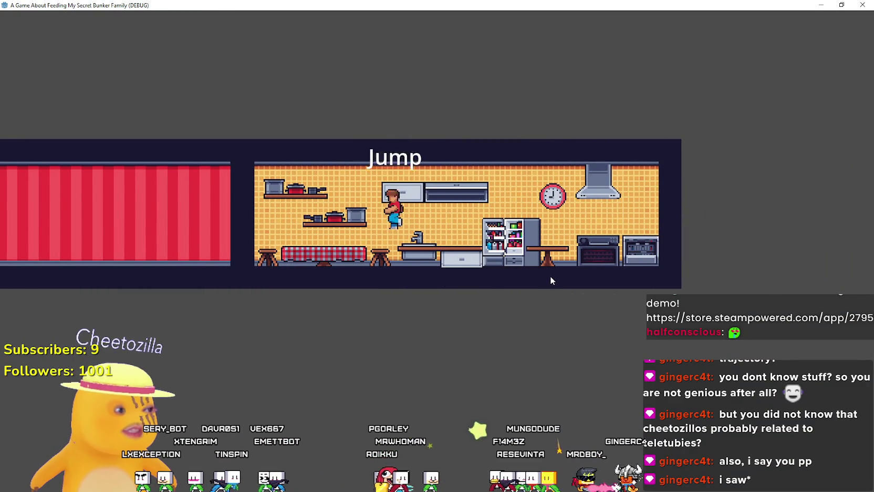
key(Left)
key(space)
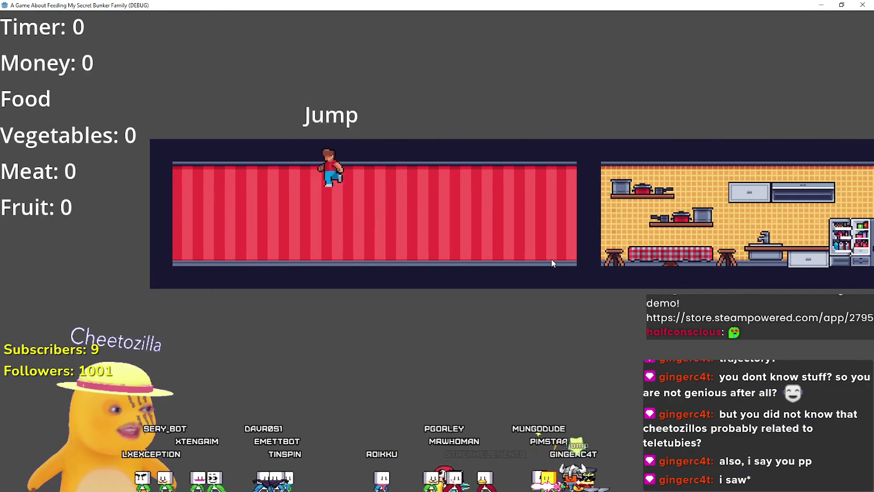
- Walk and jump across the red room and kitchen, then restore the game window with Super+Down
key(space)
key(Right)
key(Left)
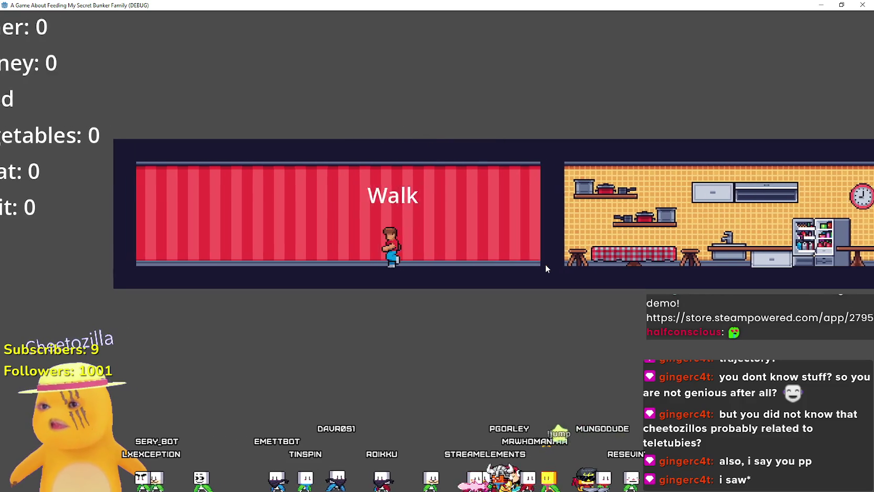
key(Right)
key(space)
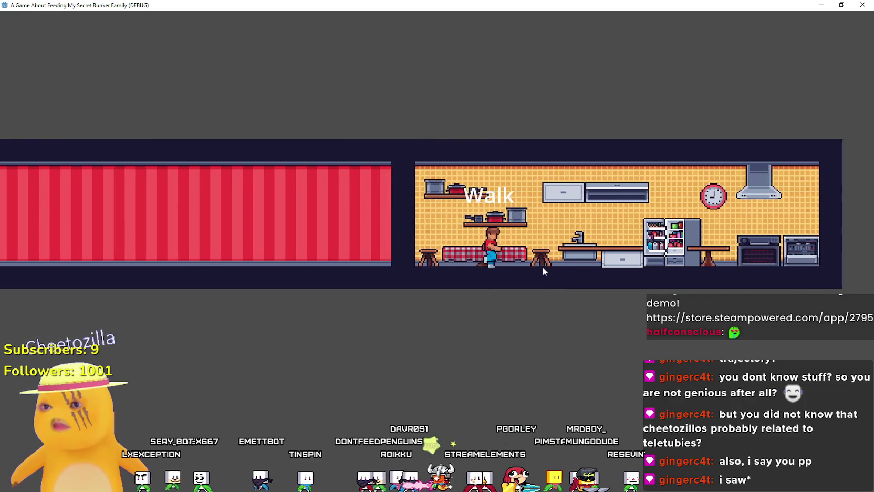
key(space)
key(Right)
key(space)
key(space)
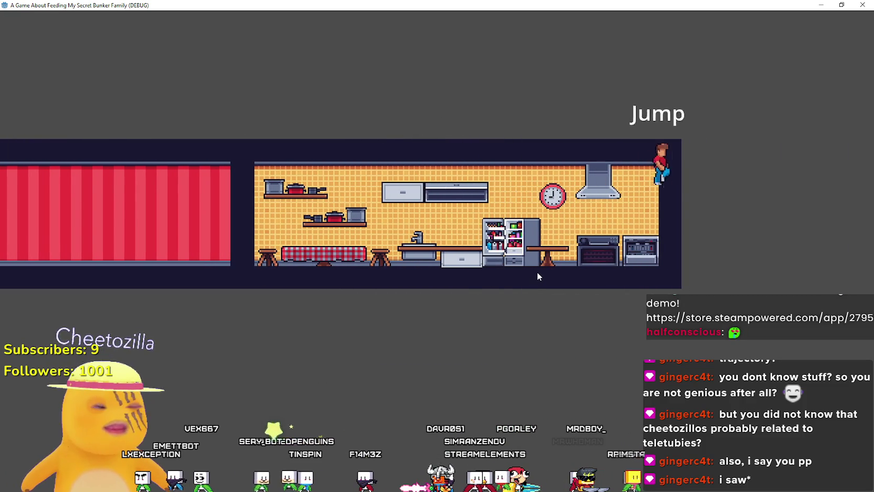
key(Left)
key(space)
key(space)
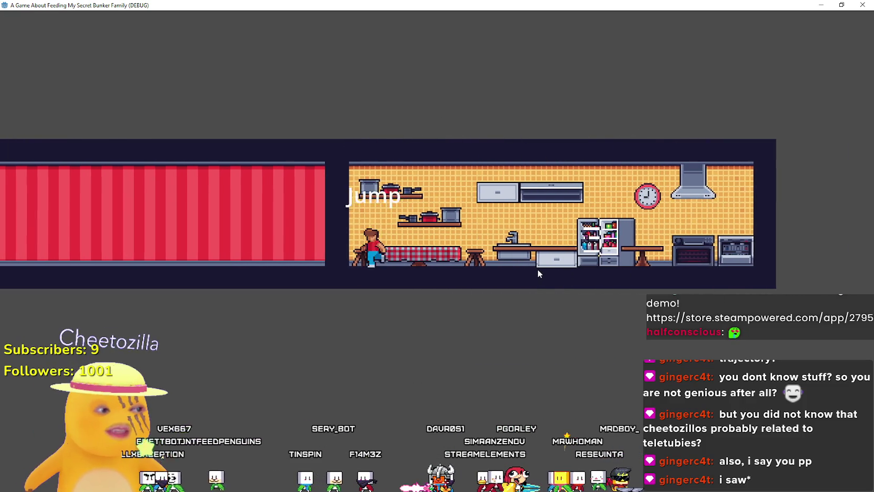
key(Left)
key(super+Down)
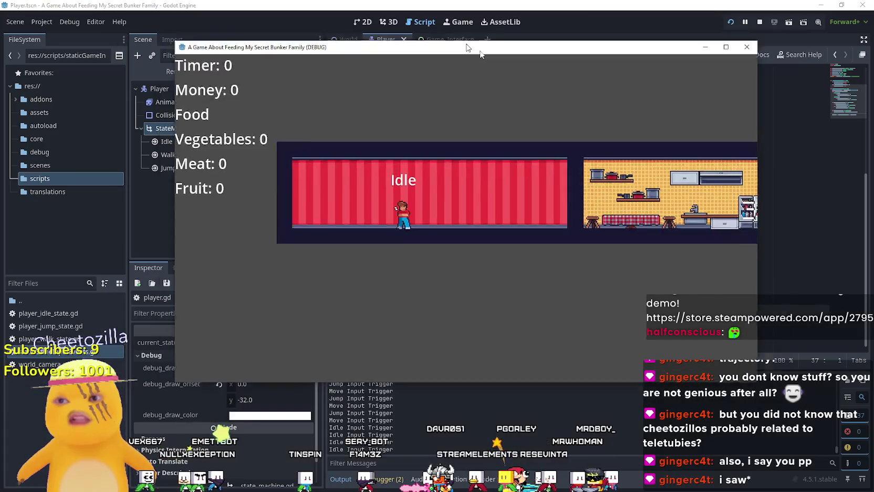
- Bring the editor forward and graph the FPS monitor in the debugger's Monitors panel
click(473, 410)
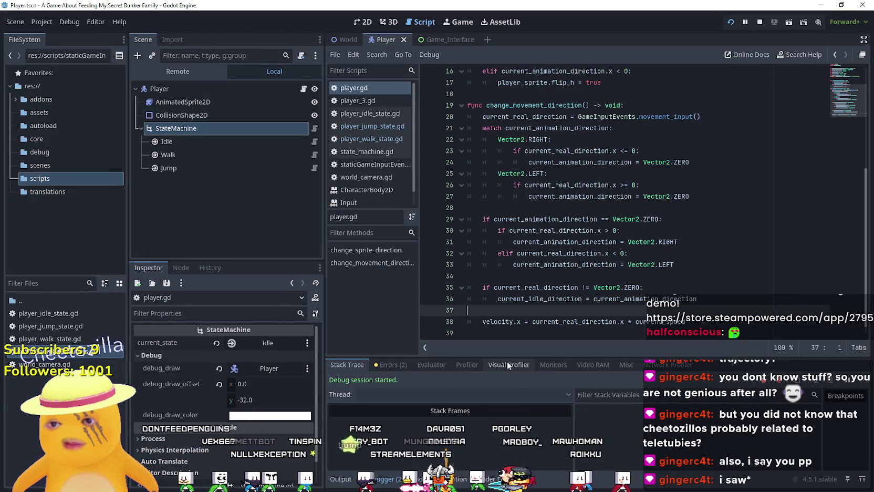
click(502, 364)
click(553, 364)
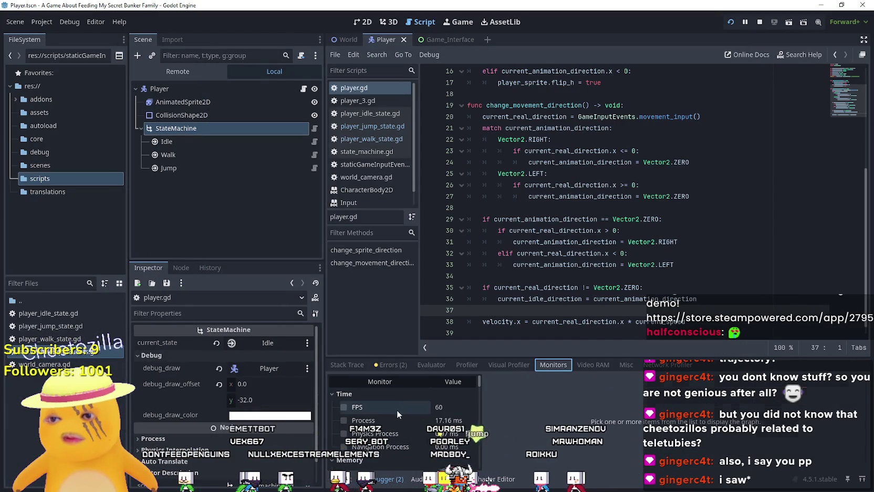
click(396, 410)
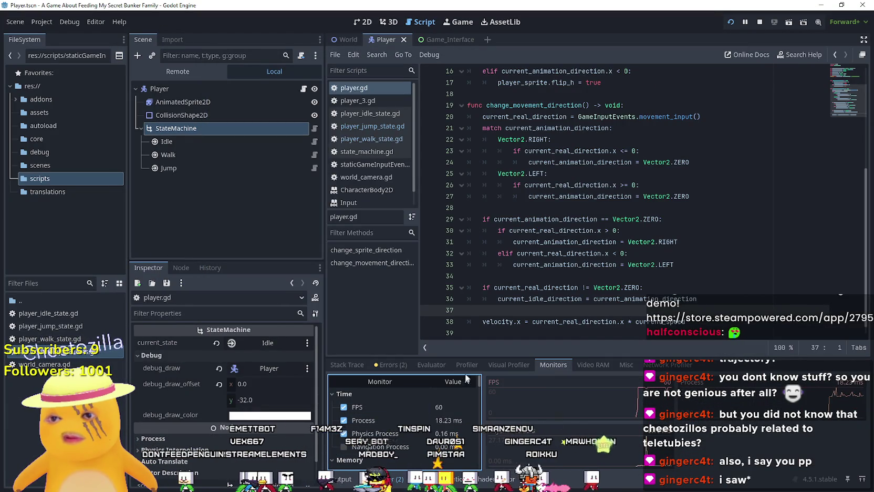
- Start the Profiler and walk and jump the player between the red room and kitchen
click(467, 364)
click(356, 379)
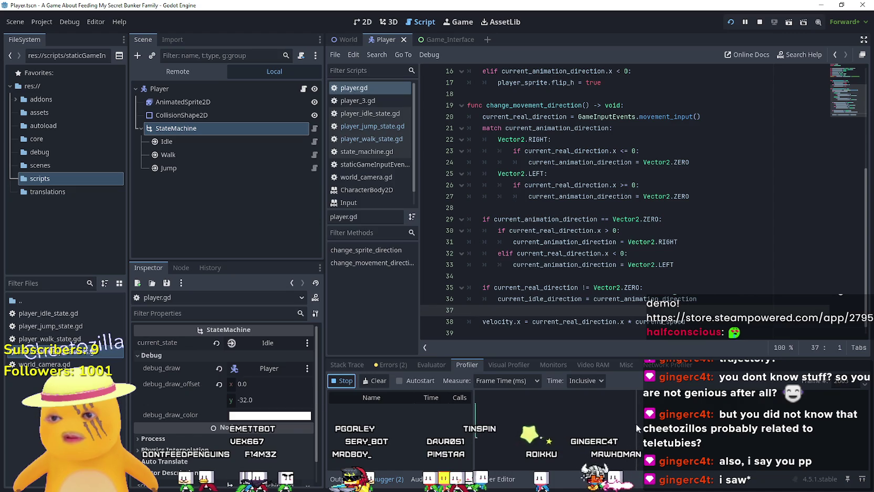
key(Right)
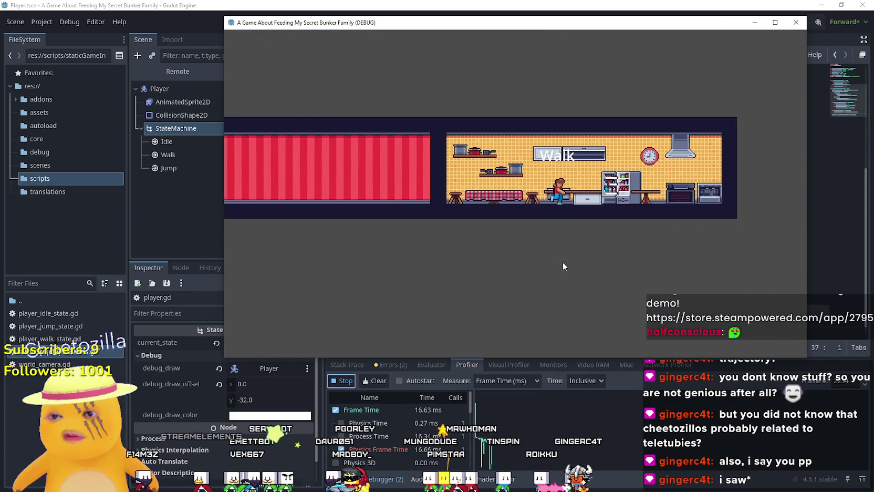
key(Left)
key(space)
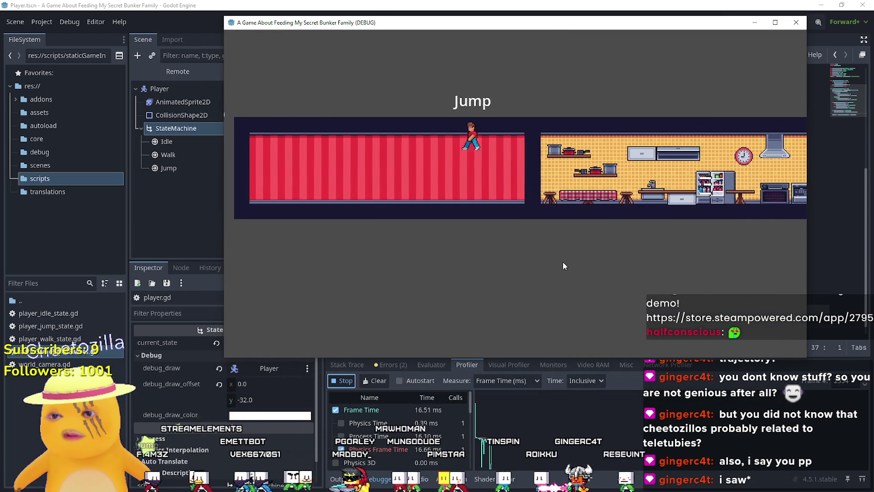
key(space)
key(Right)
key(space)
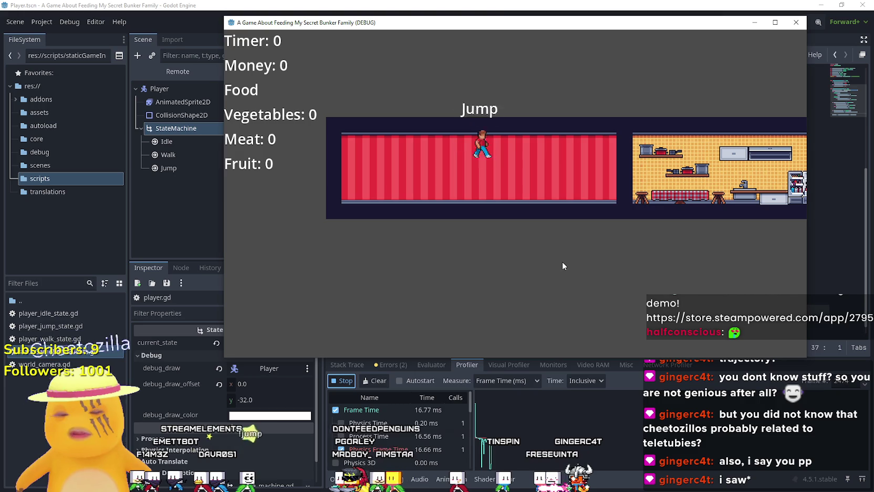
key(space)
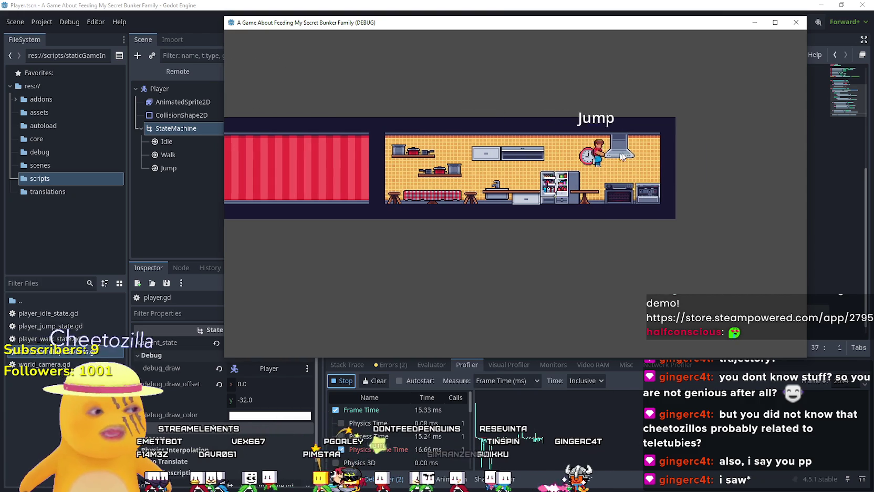
- Close the game, set V-Sync Mode to Disabled under Display > Window, and relaunch the game
click(796, 22)
click(41, 22)
click(47, 35)
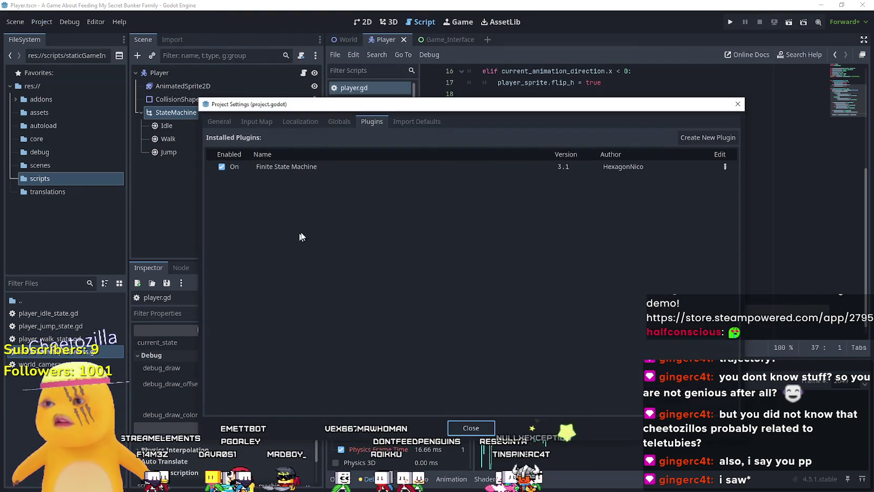
click(218, 120)
click(237, 198)
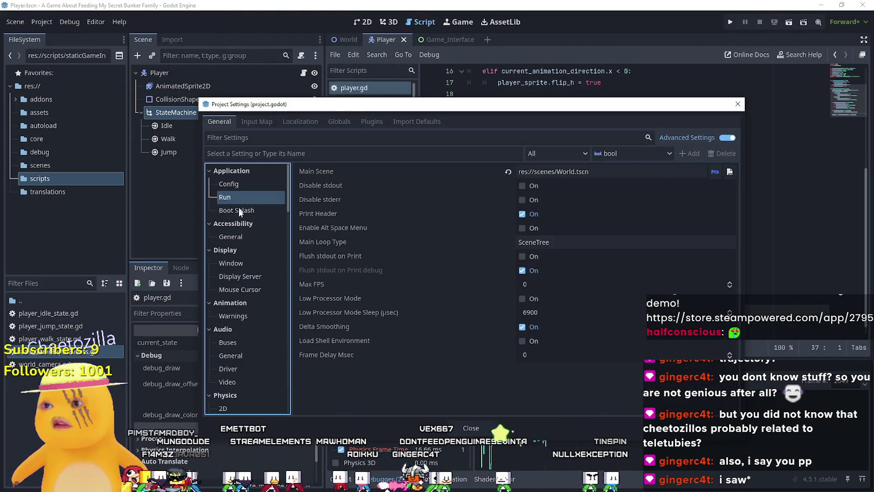
click(231, 263)
scroll(529, 351, down, 5)
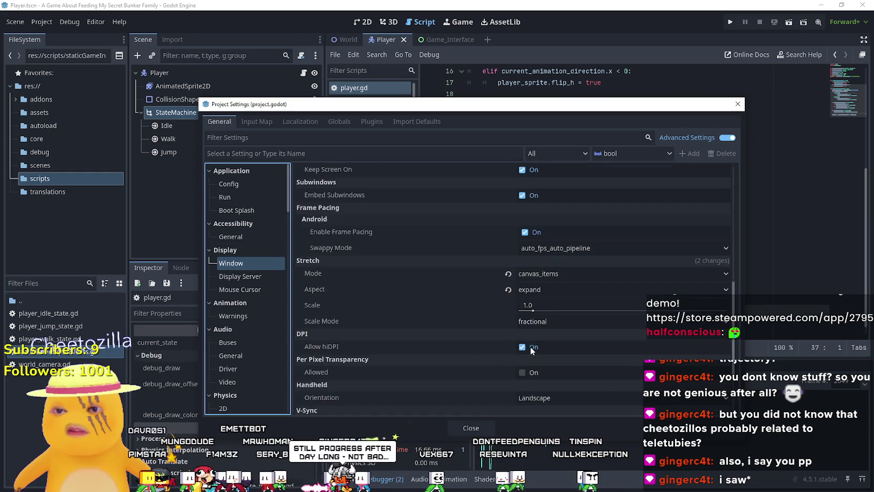
click(536, 331)
click(538, 345)
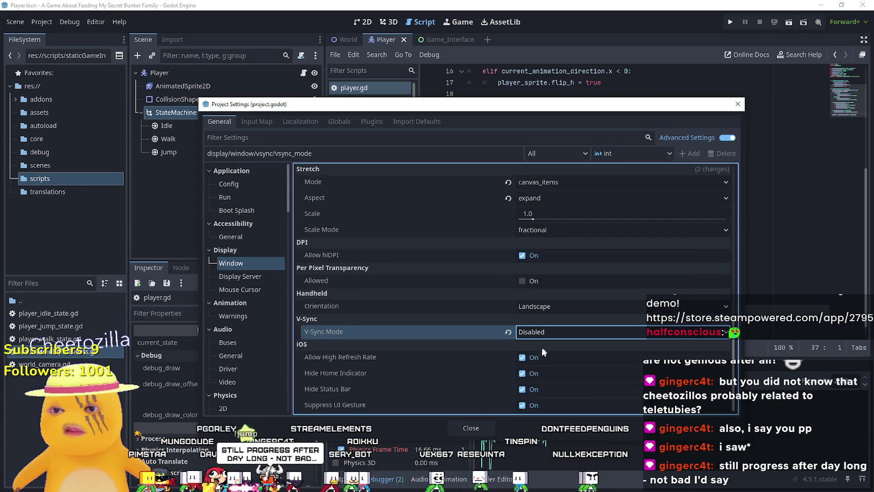
click(470, 426)
click(731, 22)
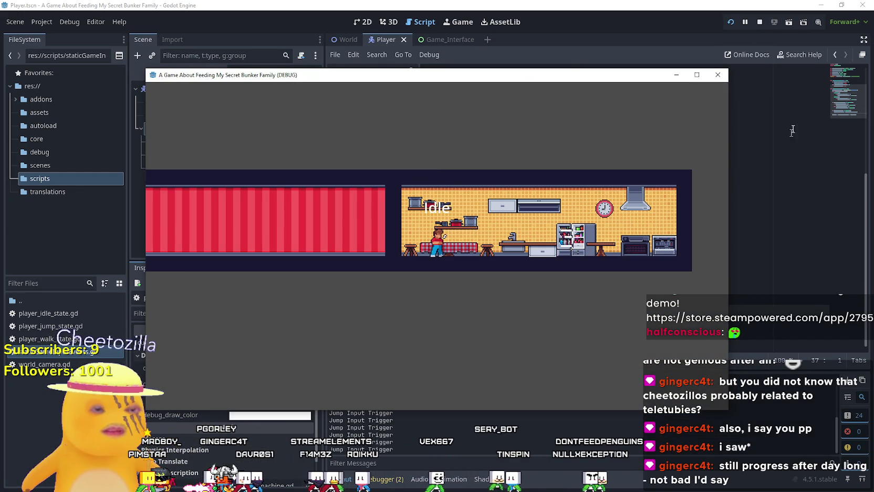
- Reposition the game window, start profiling, and walk and jump the player onto the kitchen shelf
click(695, 74)
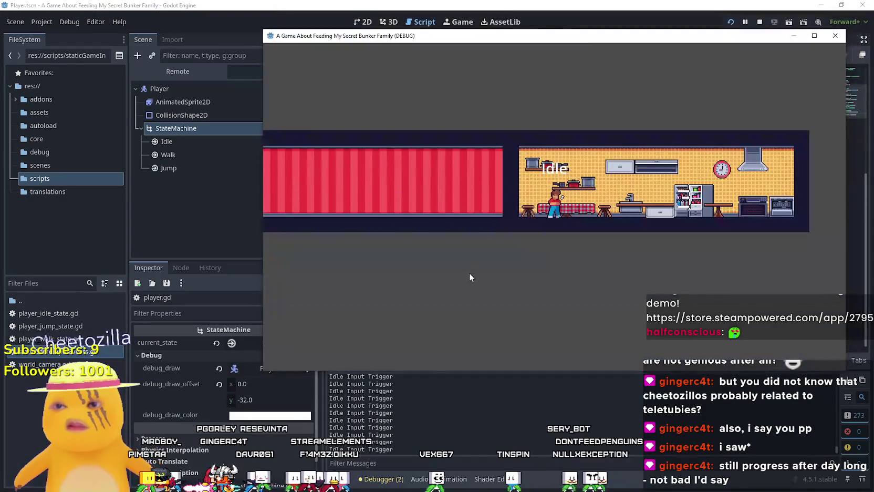
click(365, 485)
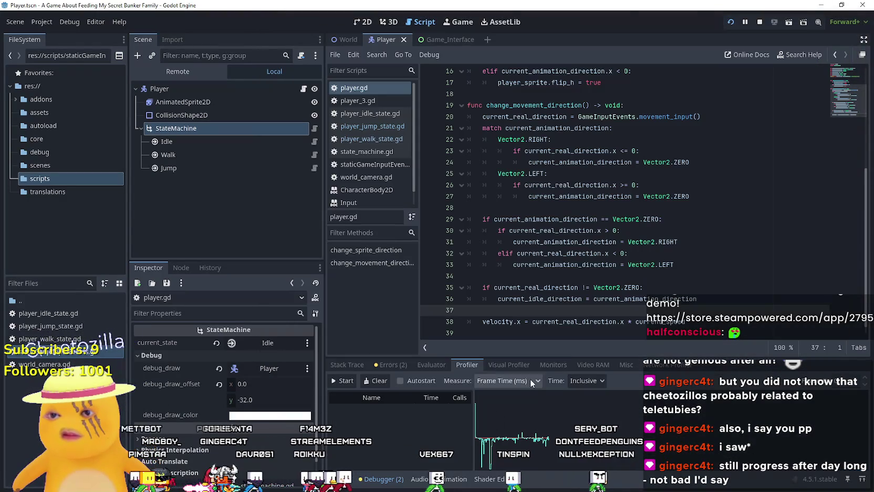
click(347, 379)
key(alt+Tab)
key(Left)
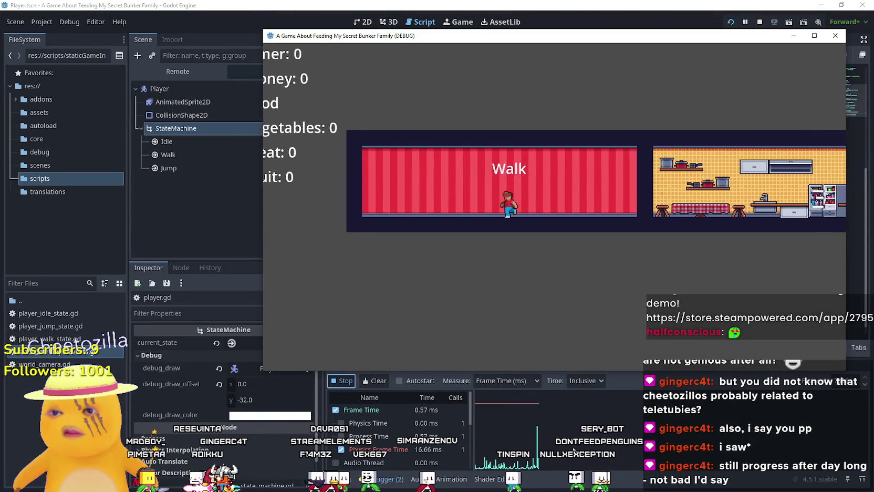
key(space)
key(Right)
key(space)
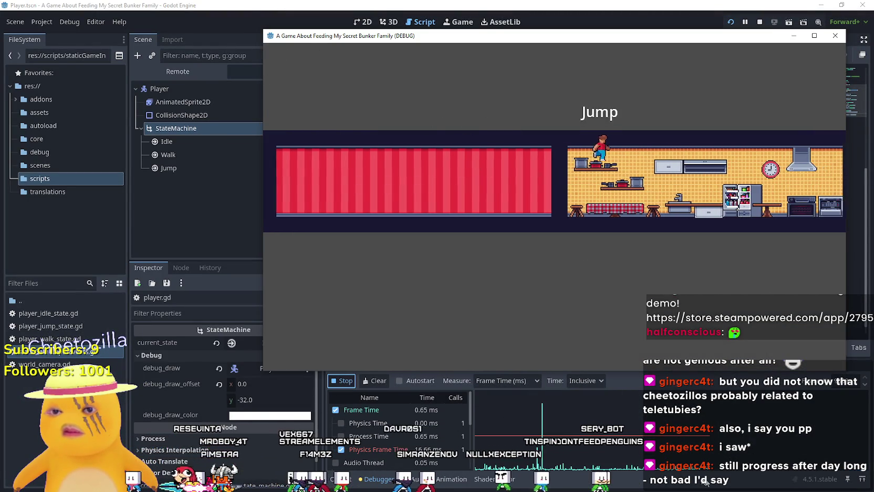
key(Right)
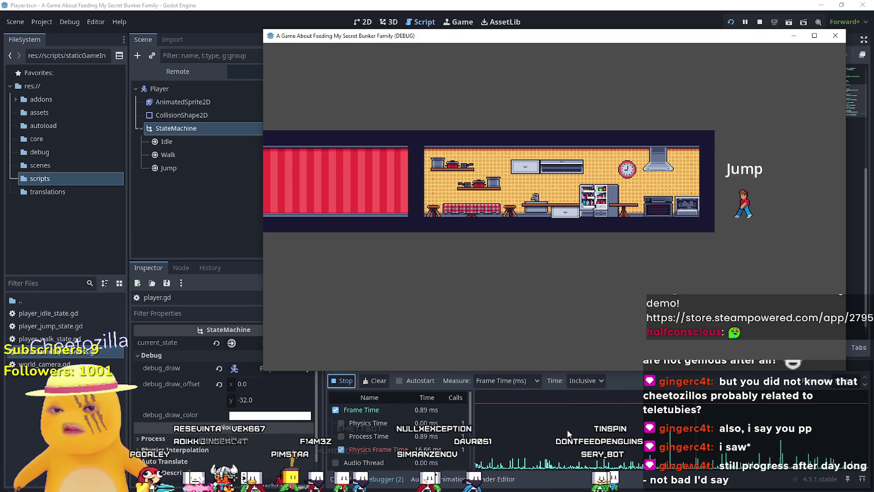
key(space)
key(Left)
- Stop profiling, enlarge the profiler panel, and inspect the timings of frames 13215–13219
key(alt+Tab)
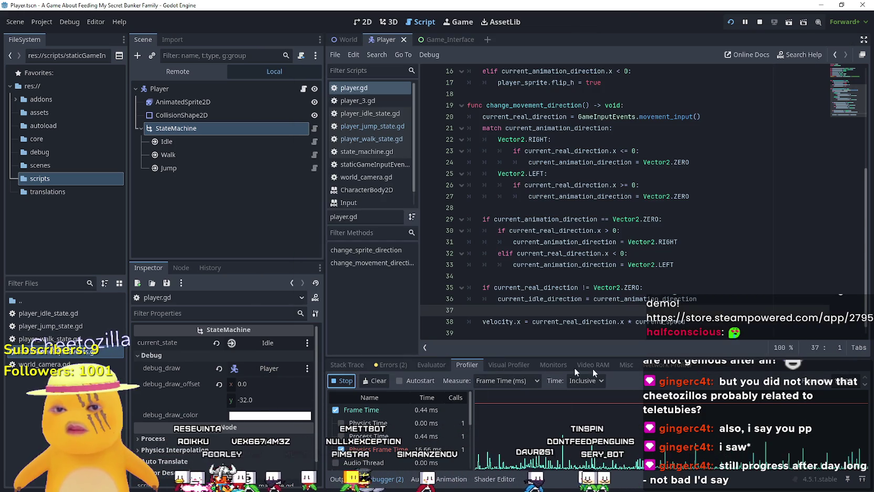
click(340, 381)
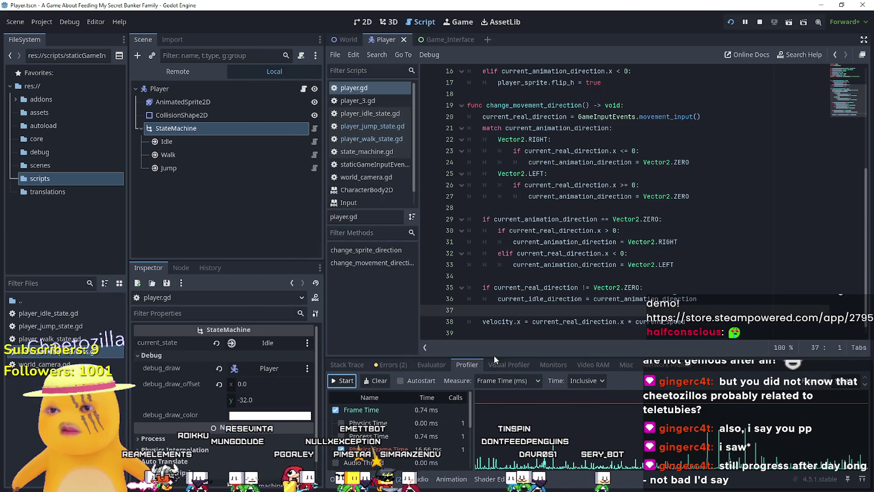
drag(494, 356, 493, 171)
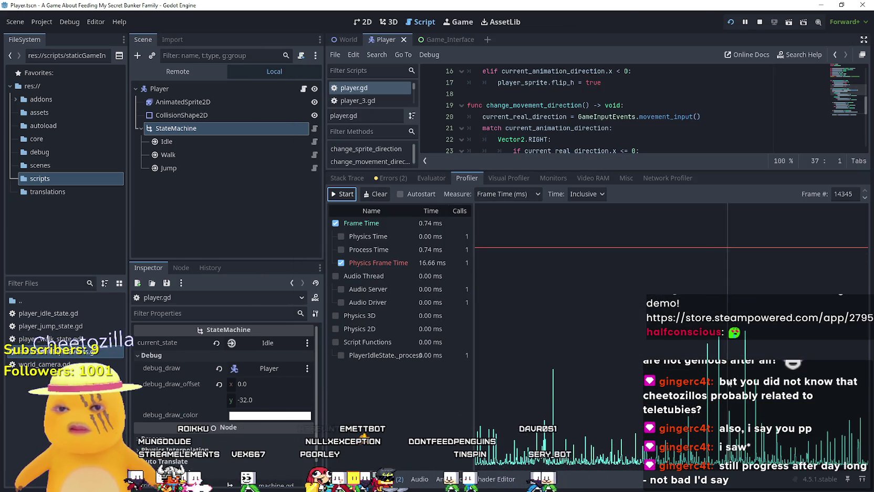
click(666, 366)
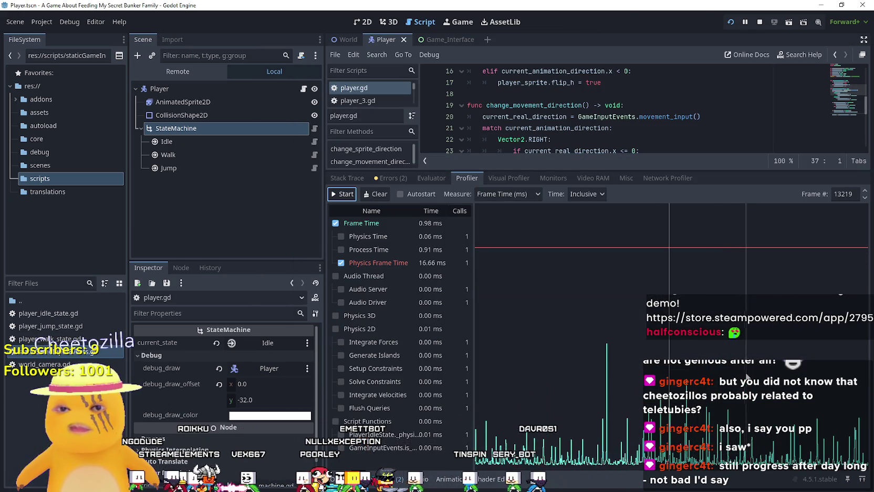
click(659, 365)
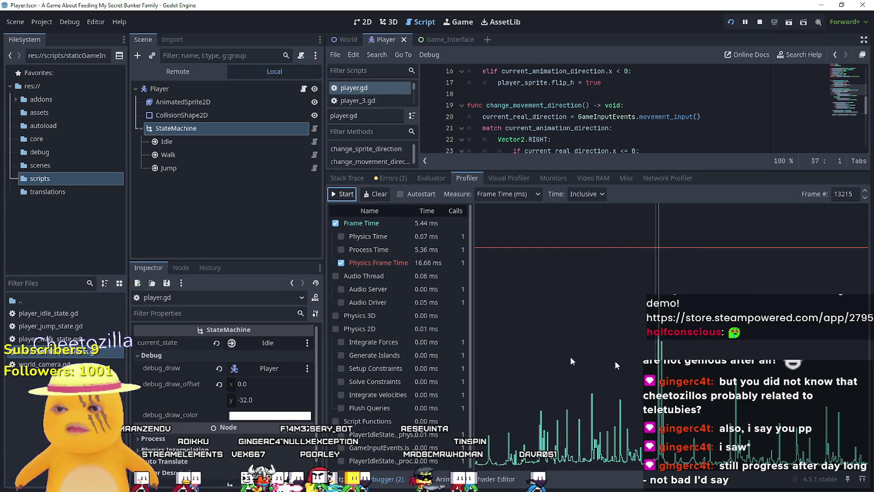
click(864, 191)
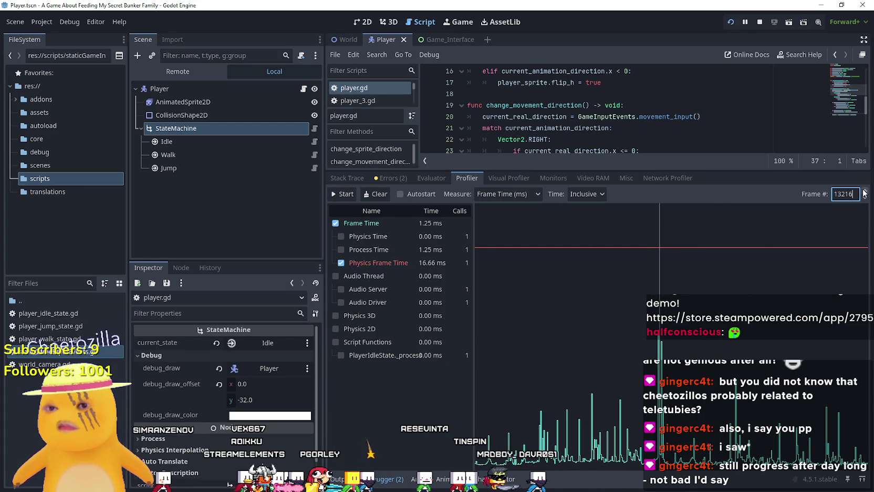
click(862, 197)
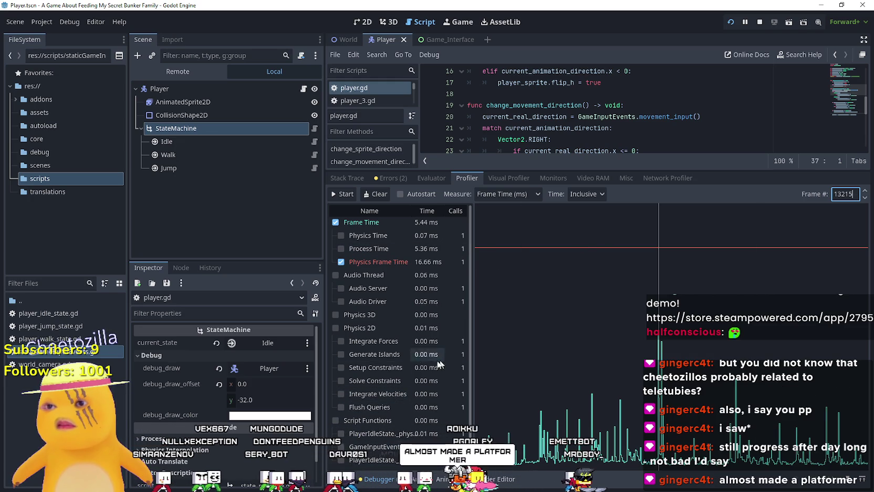
- Start the Visual Profiler, relaunch the game with F5, and reposition its window
click(508, 177)
click(345, 194)
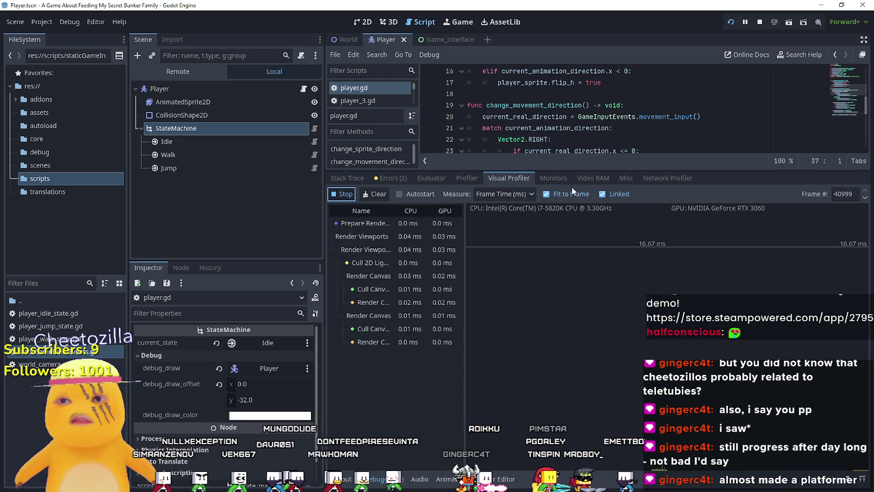
key(F5)
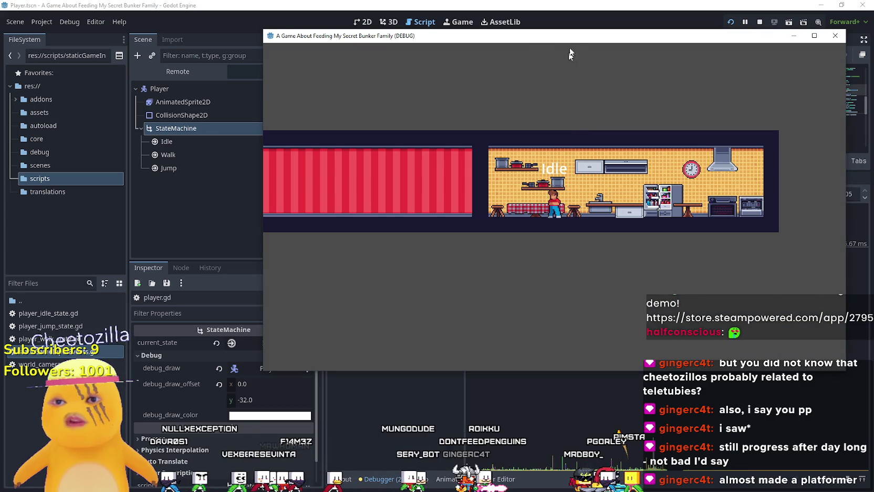
drag(568, 36, 496, 20)
key(Right)
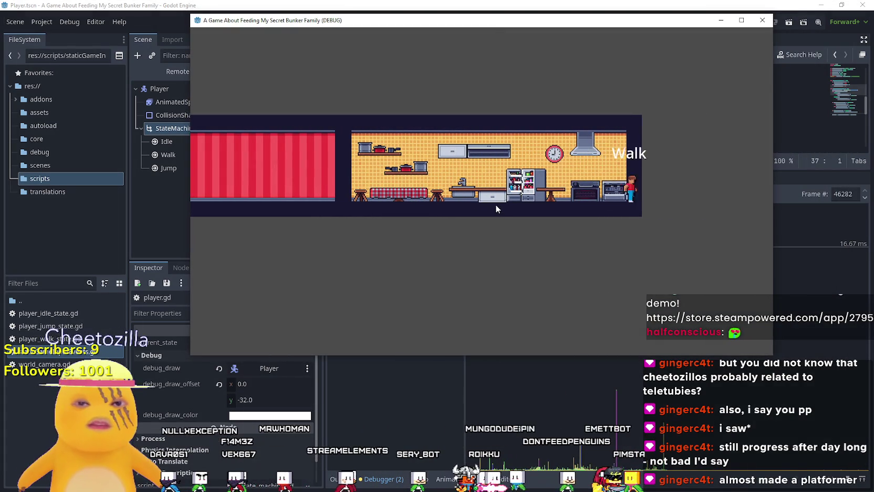
- Walk and jump the player between the red room and kitchen counter, then close the game
key(Left)
key(space)
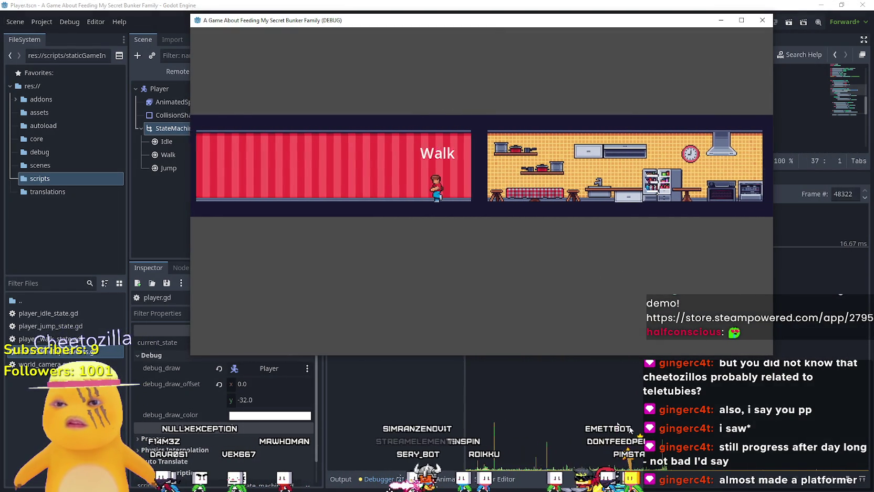
key(space)
key(Right)
key(space)
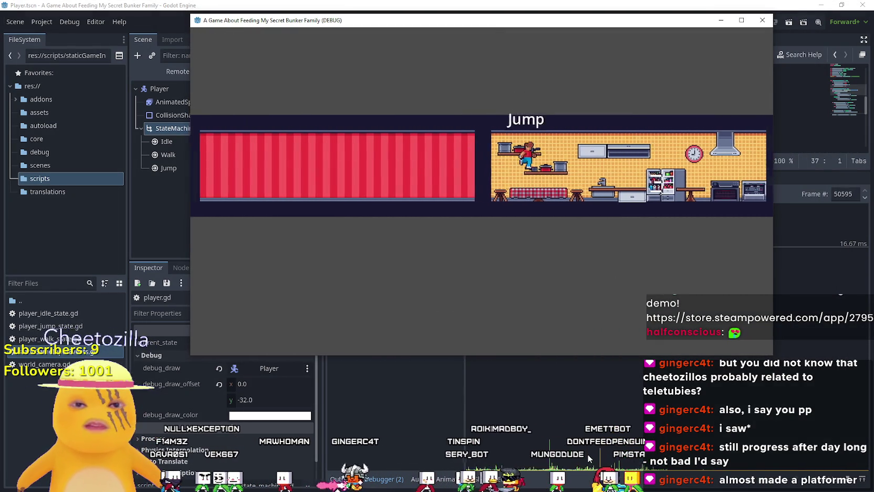
key(Left)
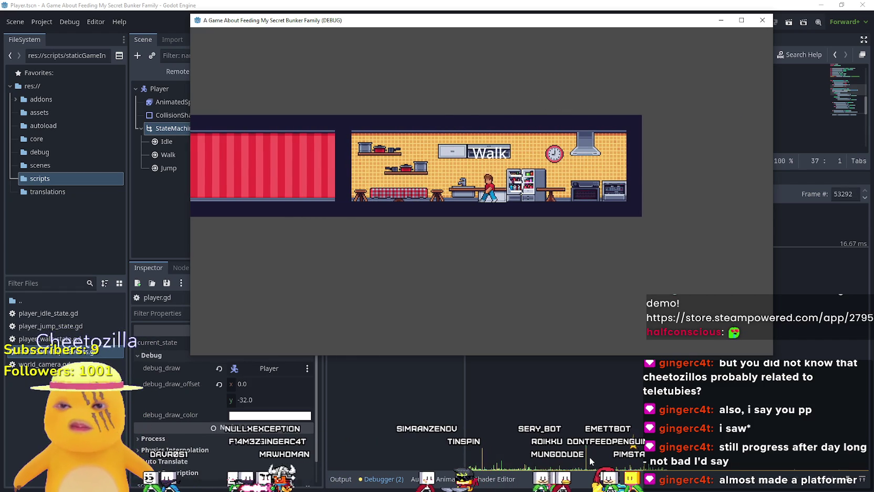
key(space)
click(762, 20)
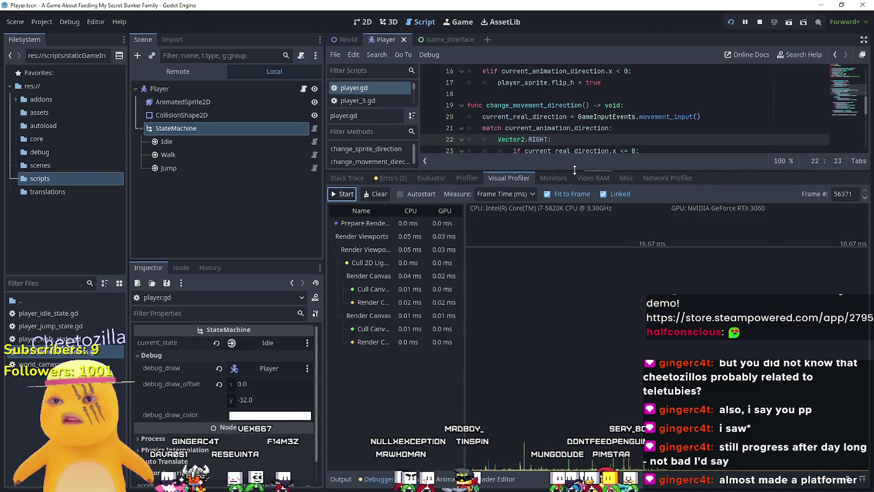
- Resize the debugger, show the Monitors, rerun and play with jumps, then stop with F8
drag(575, 169, 537, 334)
click(549, 335)
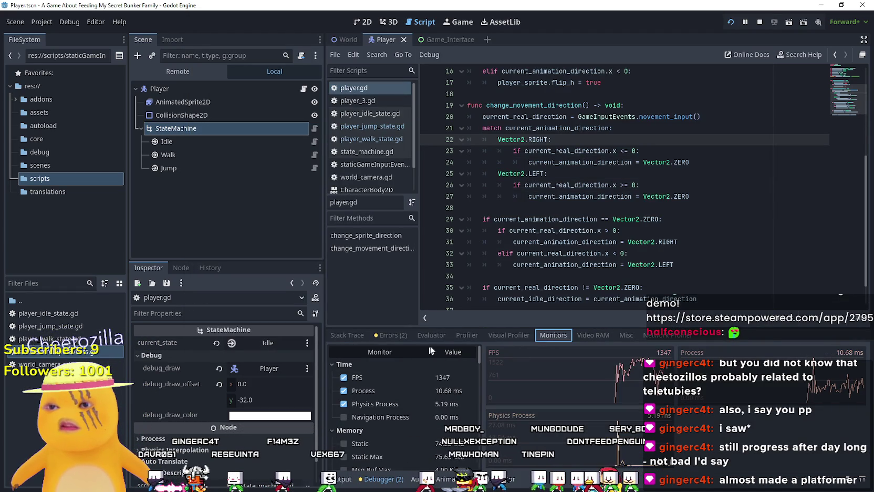
key(F5)
key(Right)
key(space)
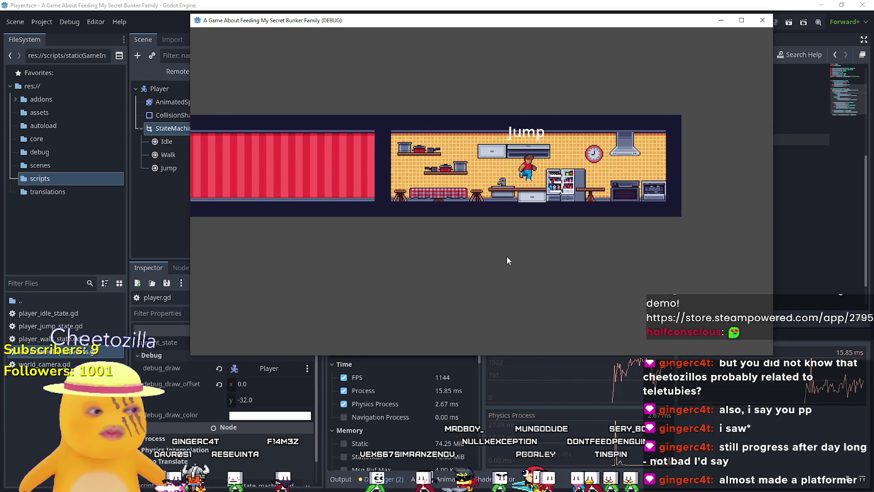
key(space)
key(Left)
key(space)
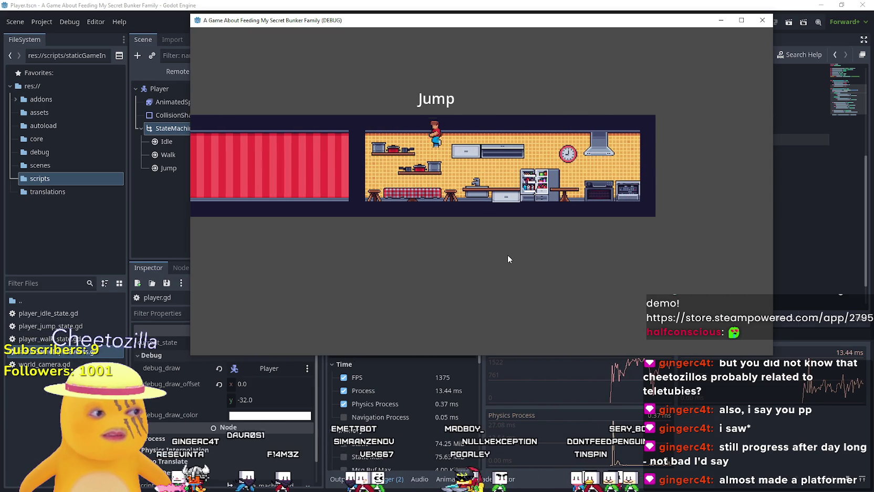
key(space)
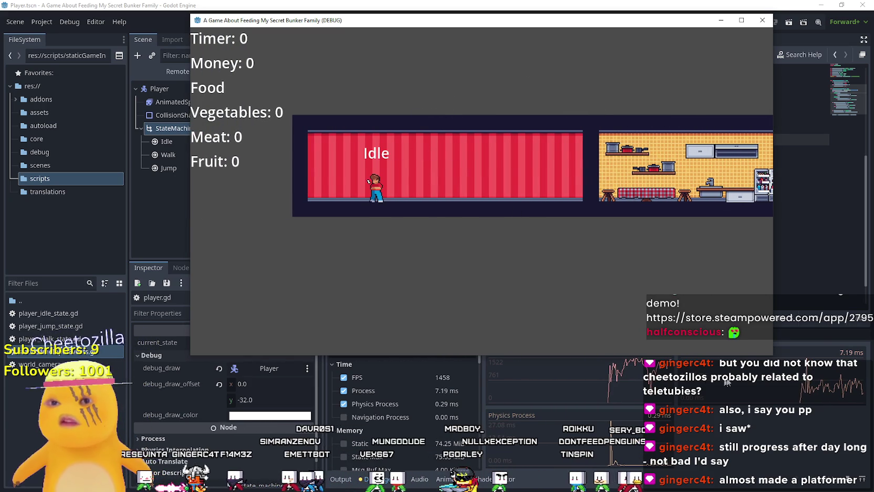
key(F8)
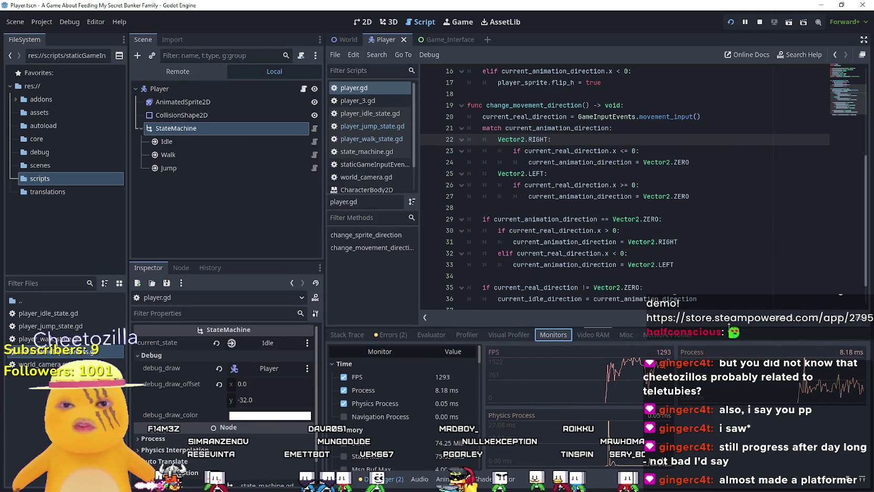
- Enlarge the script editor, relaunch, walk the player between rooms, and minimize the game window
drag(729, 325, 704, 425)
key(F5)
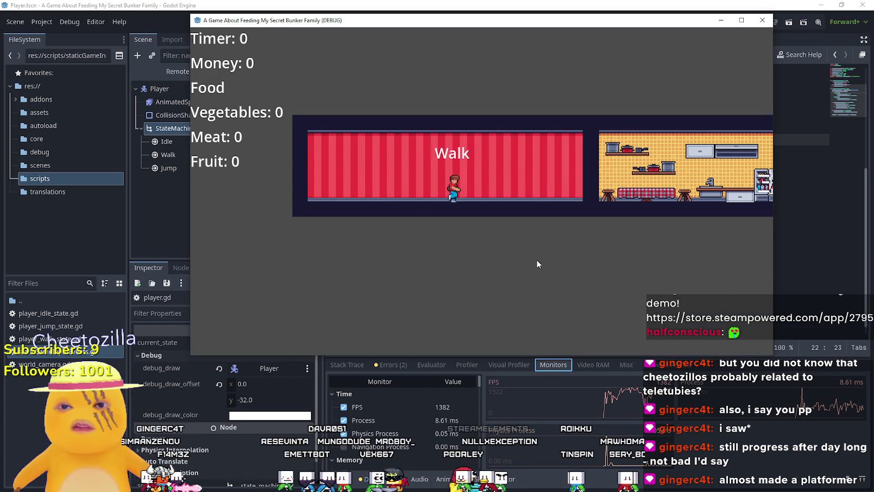
key(Right)
key(Left)
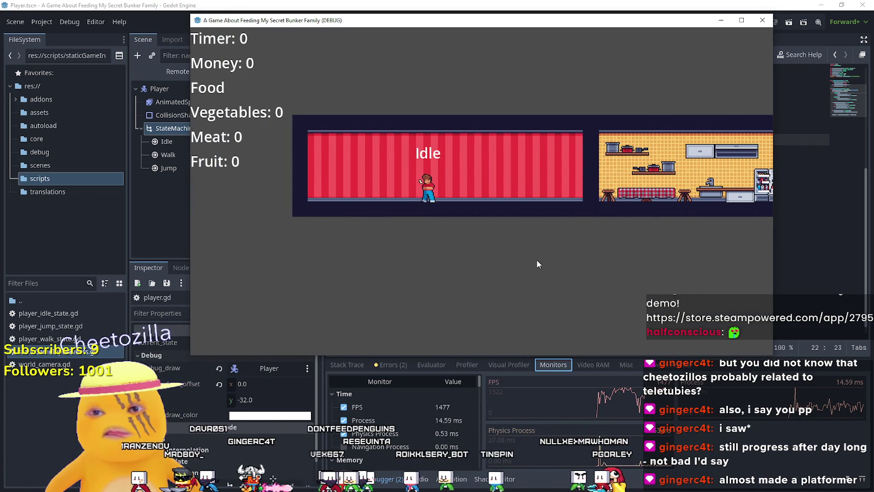
key(Right)
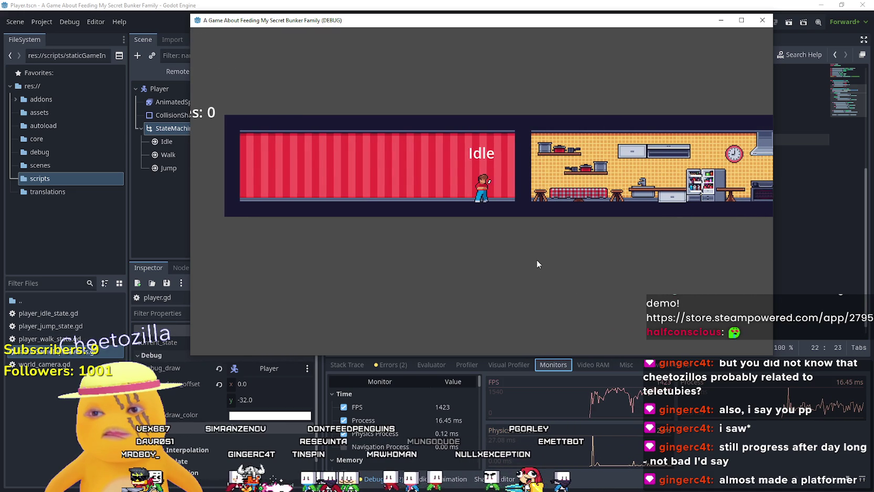
key(Right)
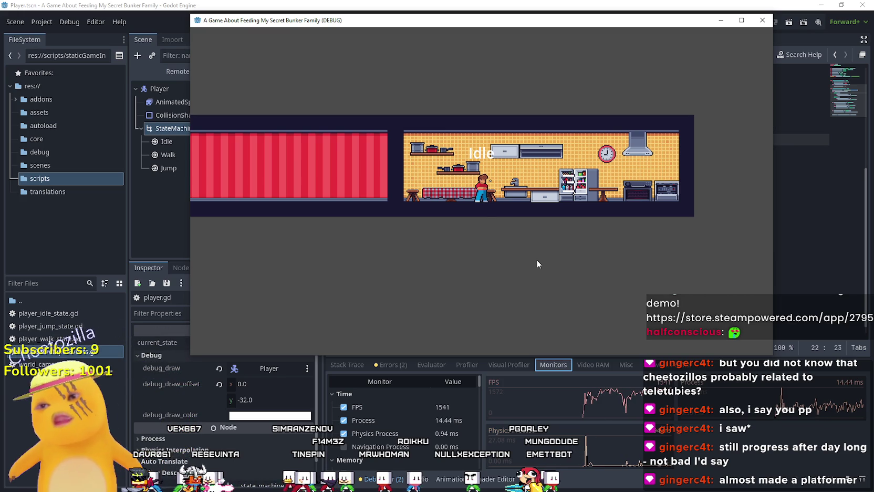
click(720, 21)
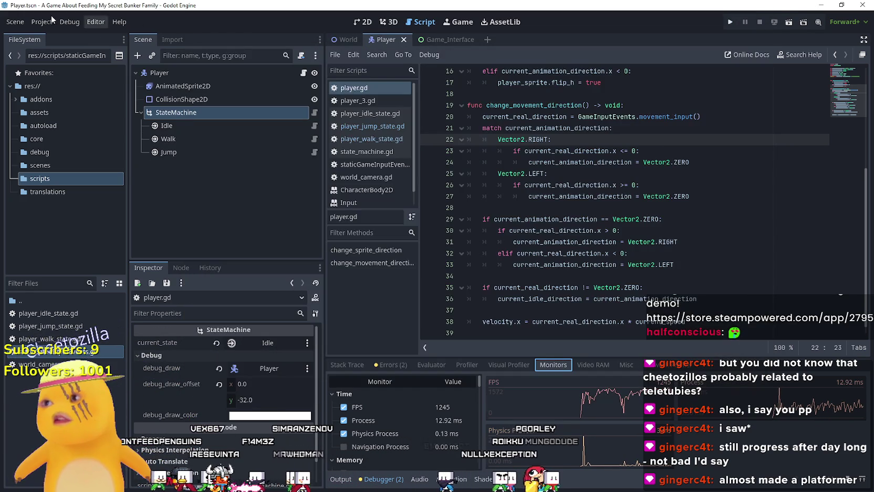
- Limit Max FPS to 60 under Application > Run in Project Settings and relaunch with F5
click(46, 22)
click(44, 35)
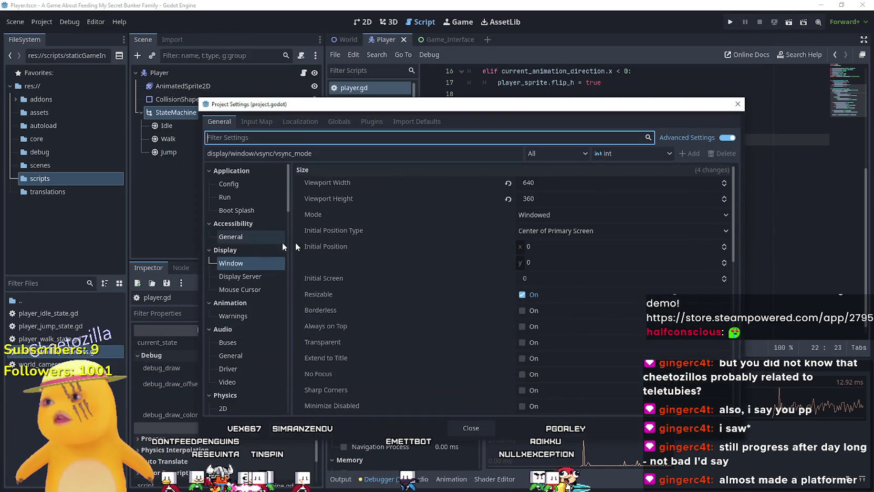
scroll(396, 367, down, 10)
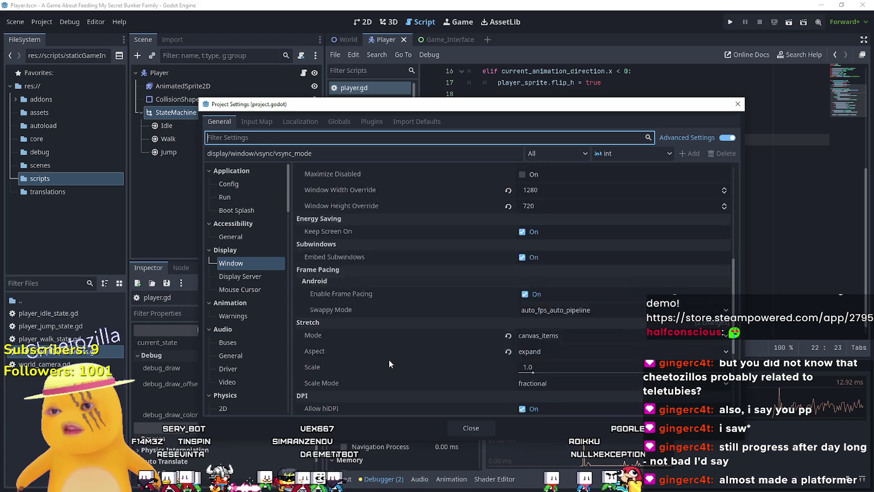
scroll(389, 357, down, 3)
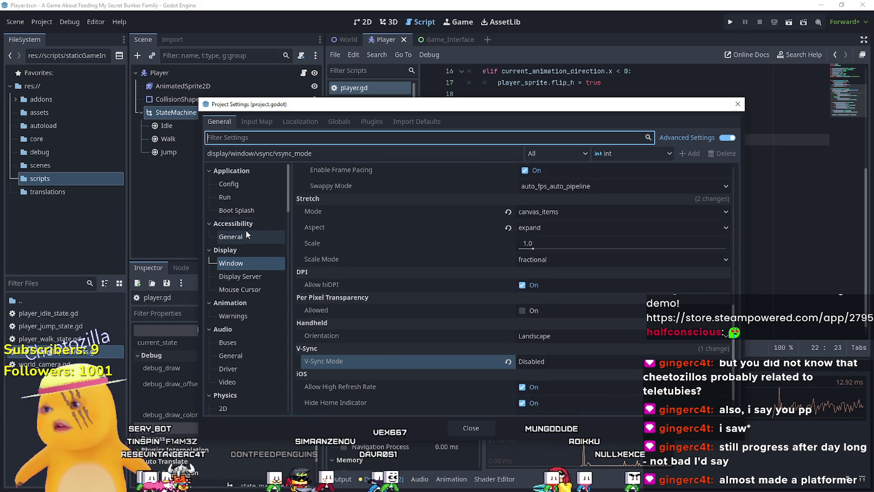
click(239, 194)
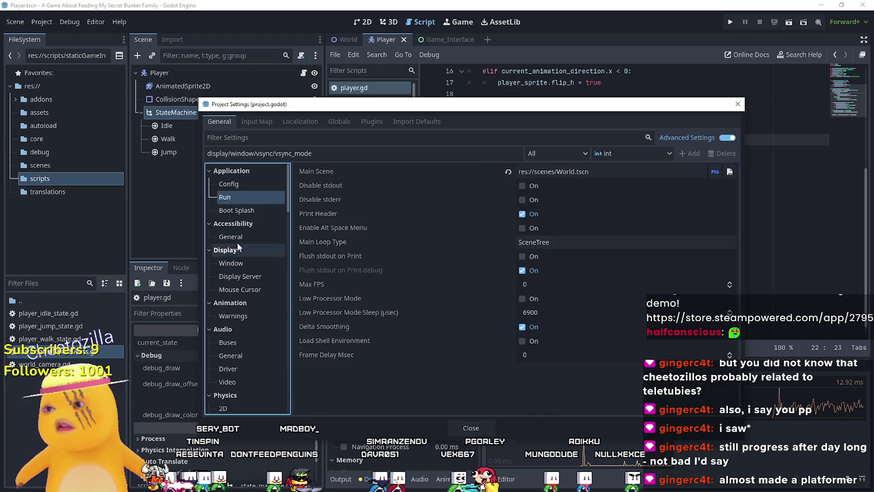
click(549, 282)
key(F5)
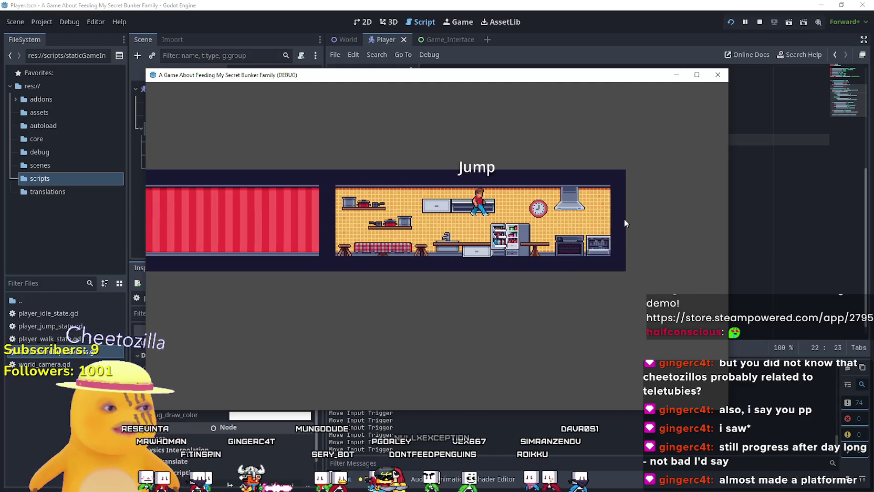
- Move the game window, check the monitors, and walk the player back and forth between rooms
drag(518, 61, 556, 29)
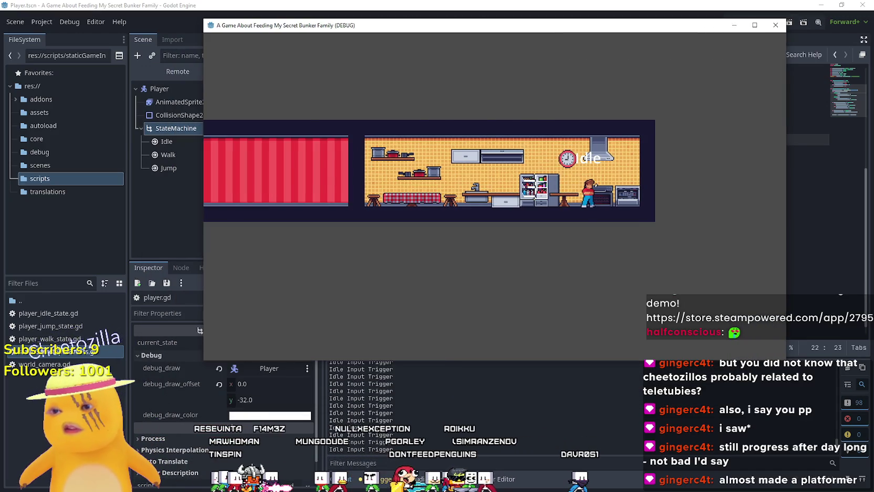
click(553, 364)
key(alt+Tab)
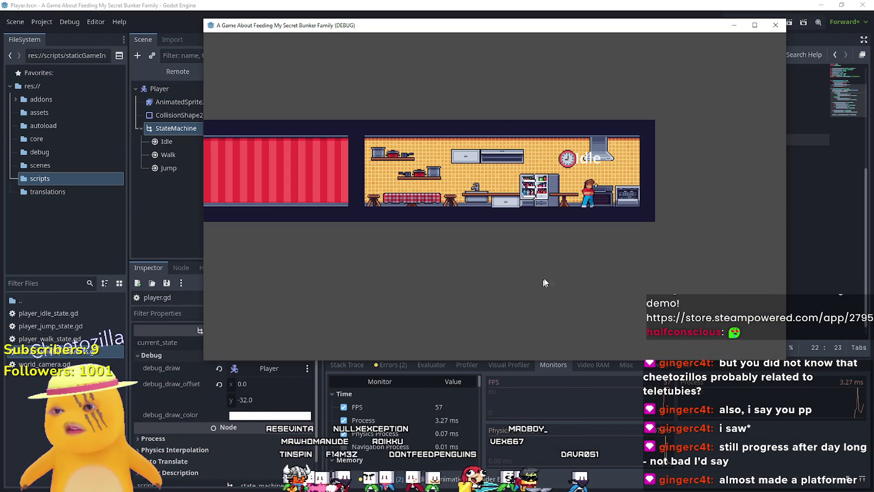
key(Left)
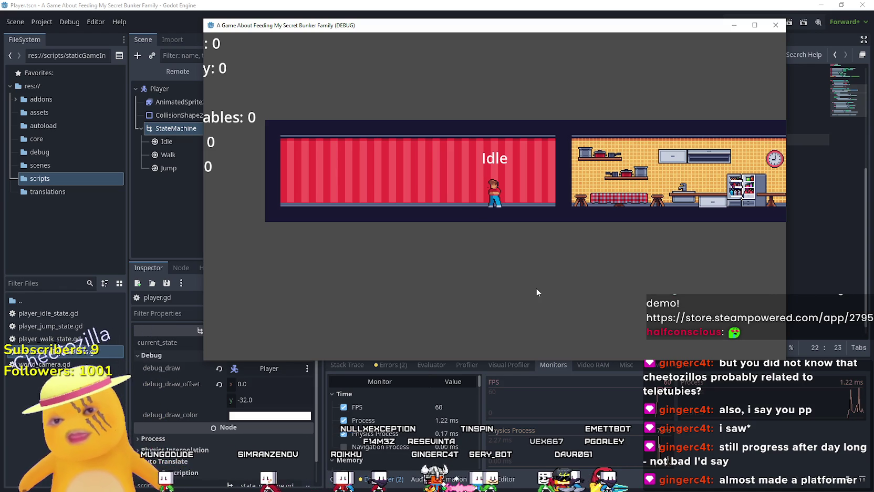
key(Right)
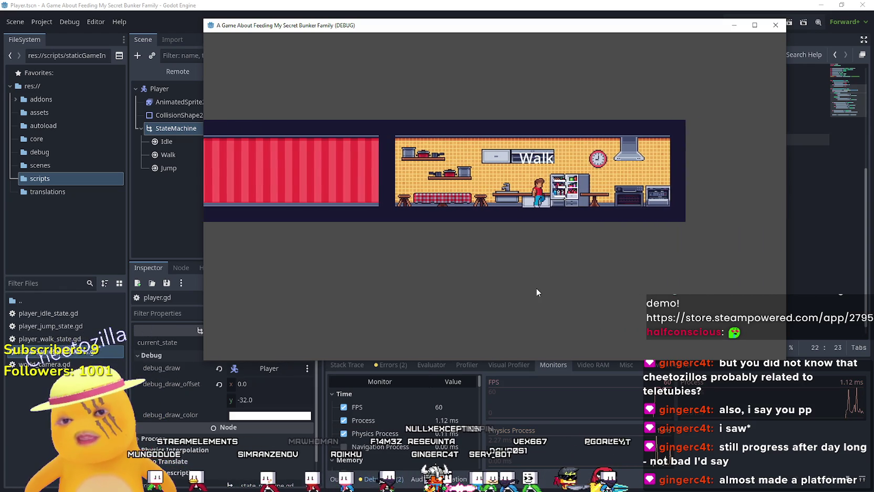
key(Left)
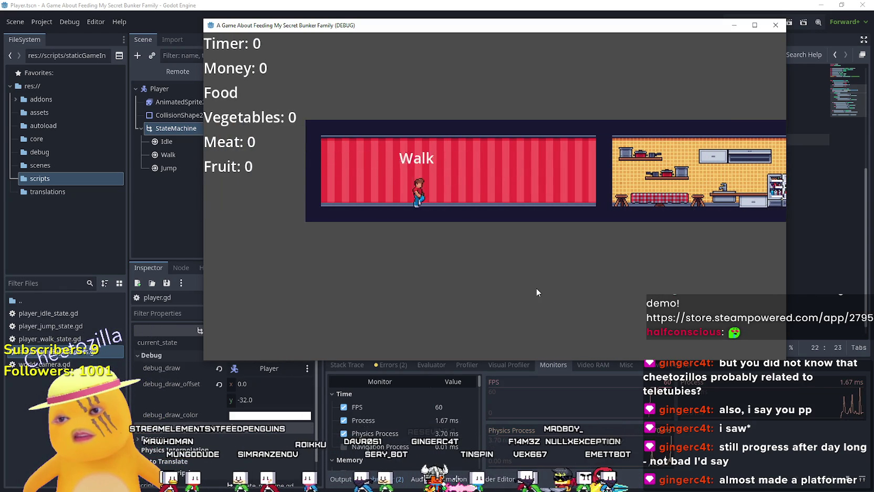
key(Right)
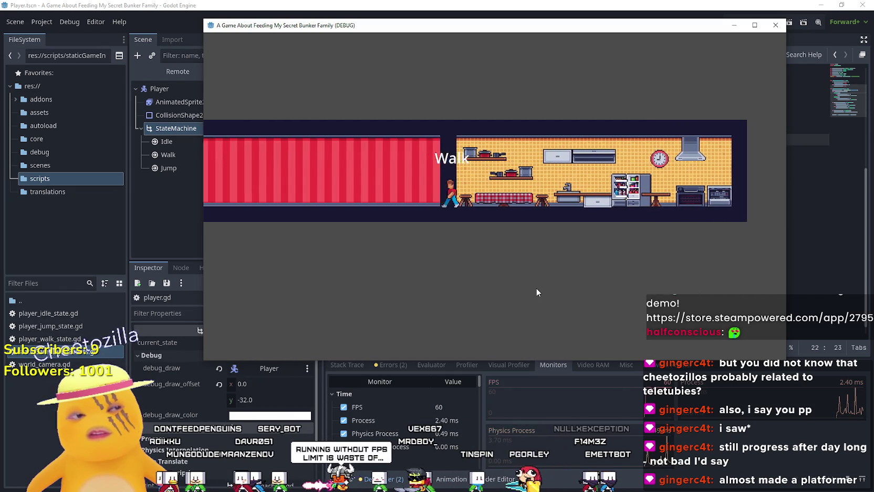
key(Right)
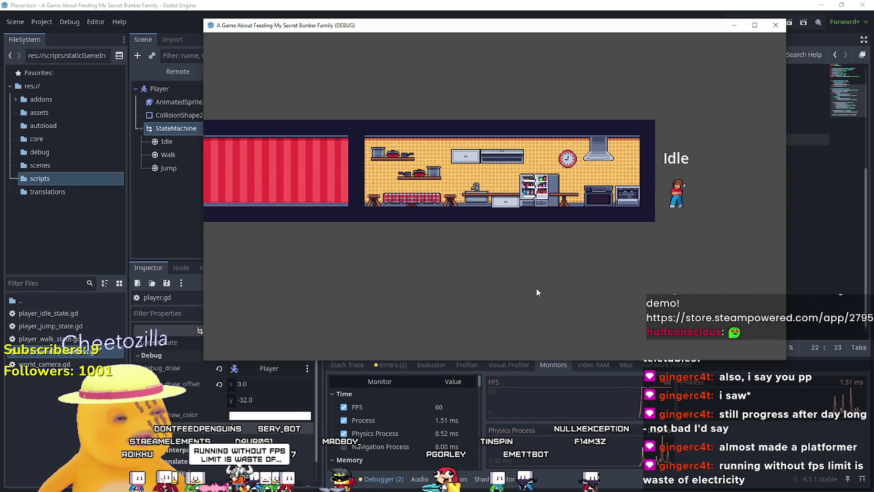
- Walk and jump between the red room and kitchen, then show the Visual Profiler in the editor
key(Left)
key(space)
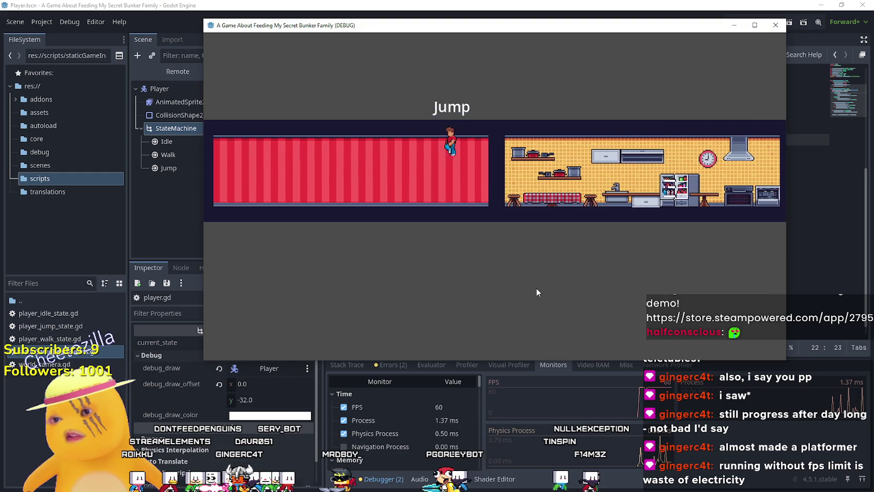
key(space)
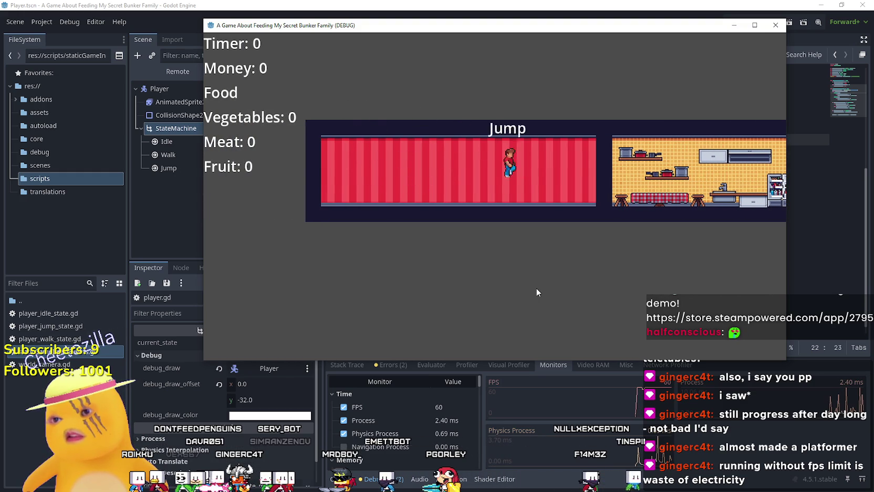
key(Right)
key(space)
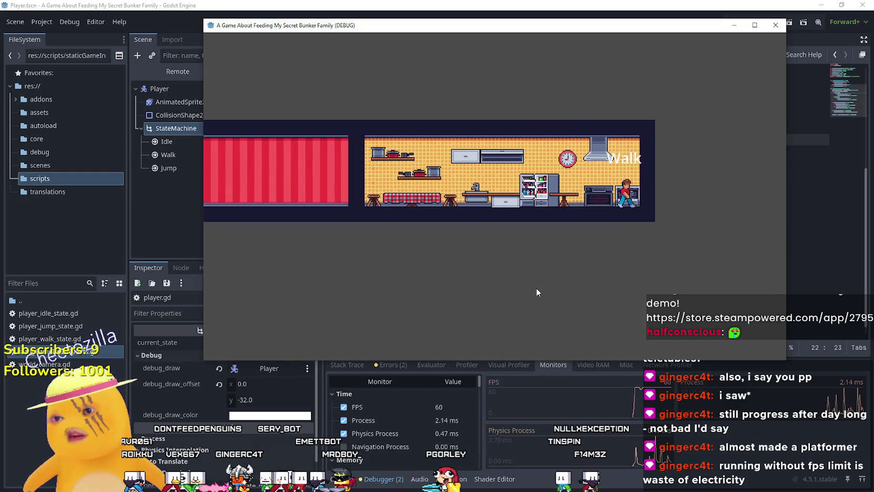
key(Left)
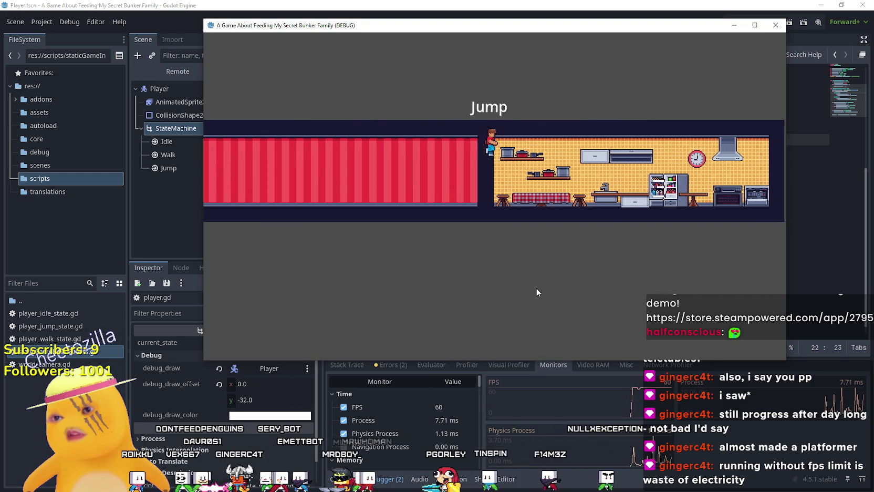
key(Right)
key(space)
key(space)
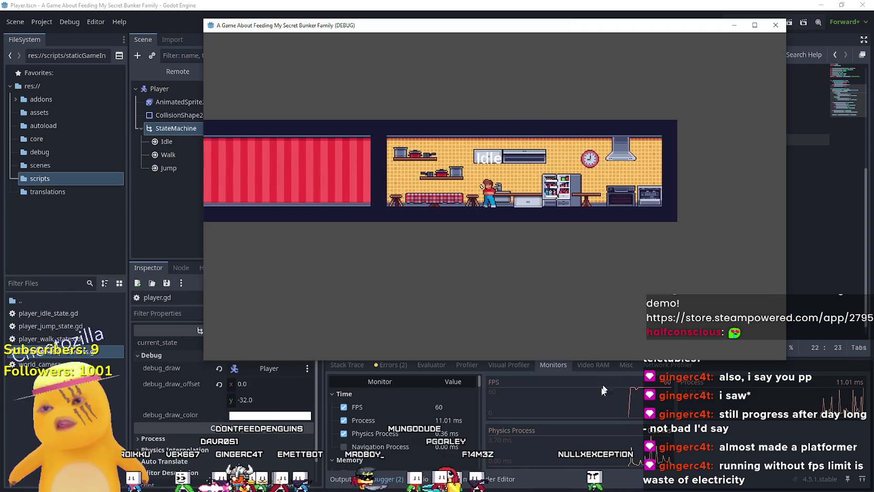
click(546, 366)
click(498, 362)
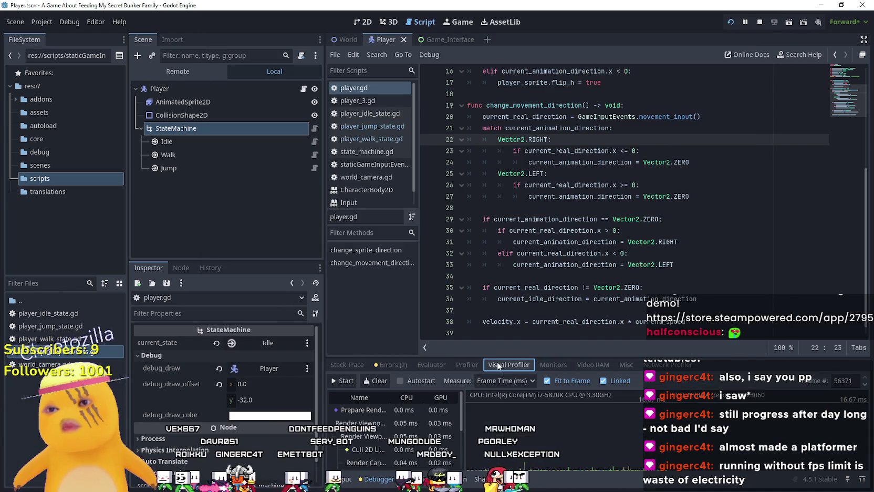
- Switch to the Profiler with a taller debugger panel, then walk the player right and left
click(465, 365)
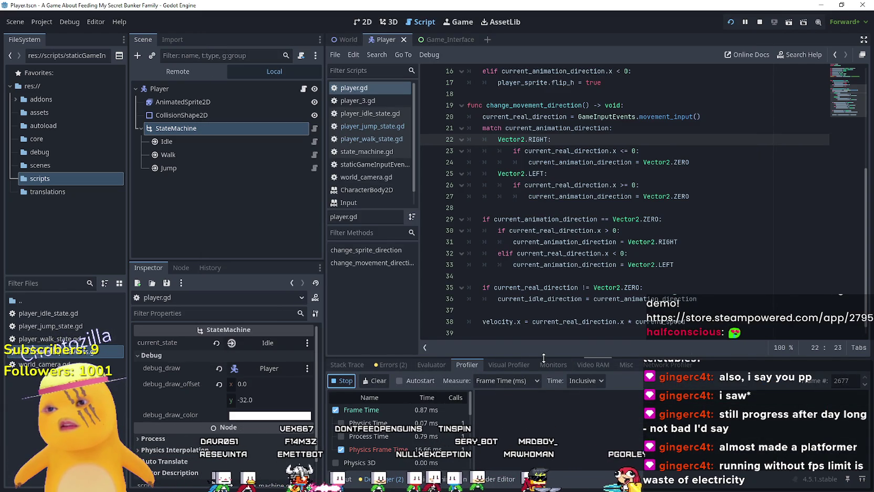
drag(549, 359, 570, 339)
key(alt+Tab)
key(Right)
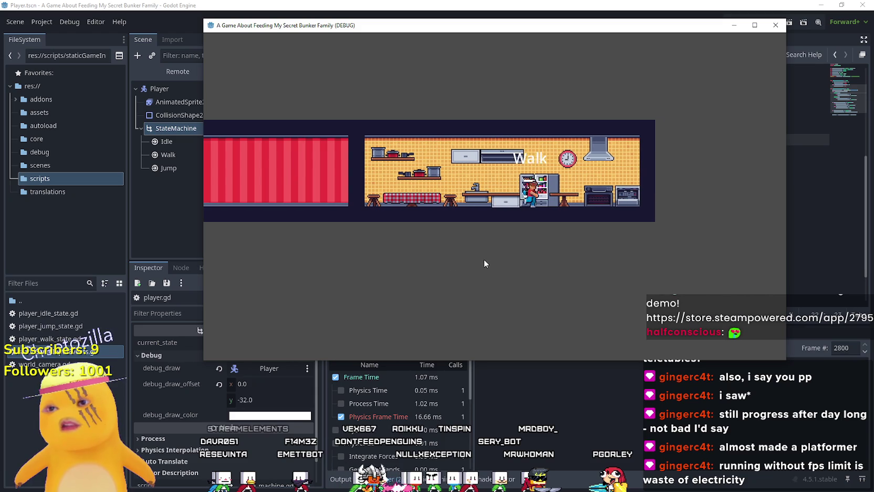
key(Left)
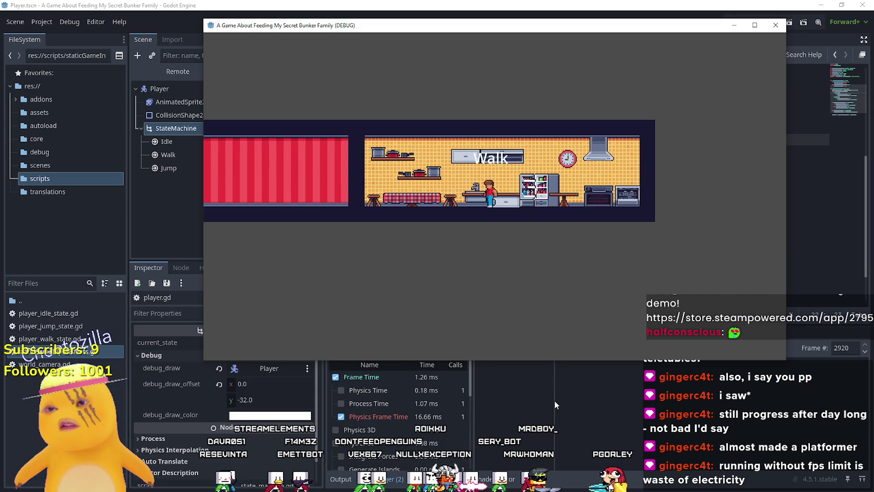
- Walk and jump the player between the kitchen and red room, then stop the profiler recording
key(Right)
key(space)
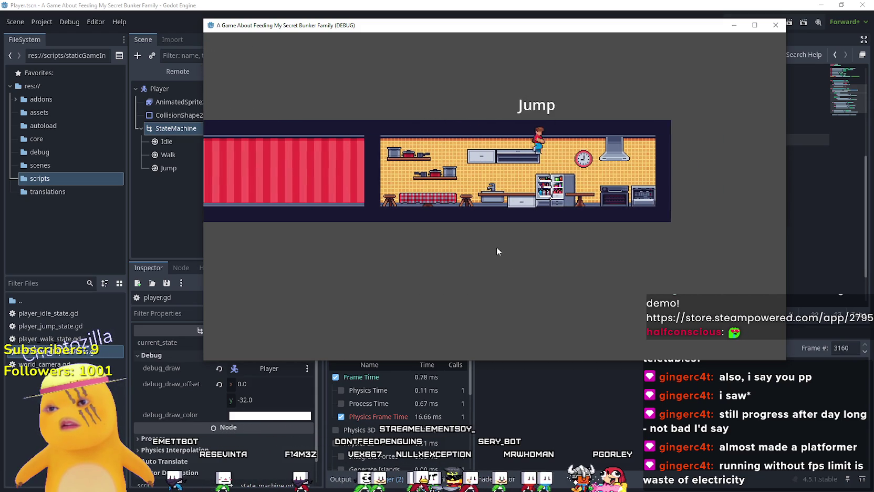
key(Left)
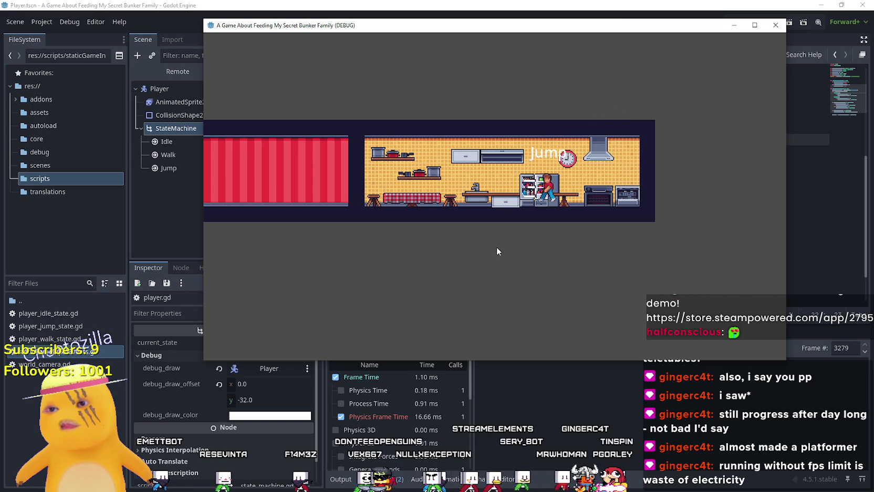
key(space)
key(space)
key(space)
key(Right)
key(space)
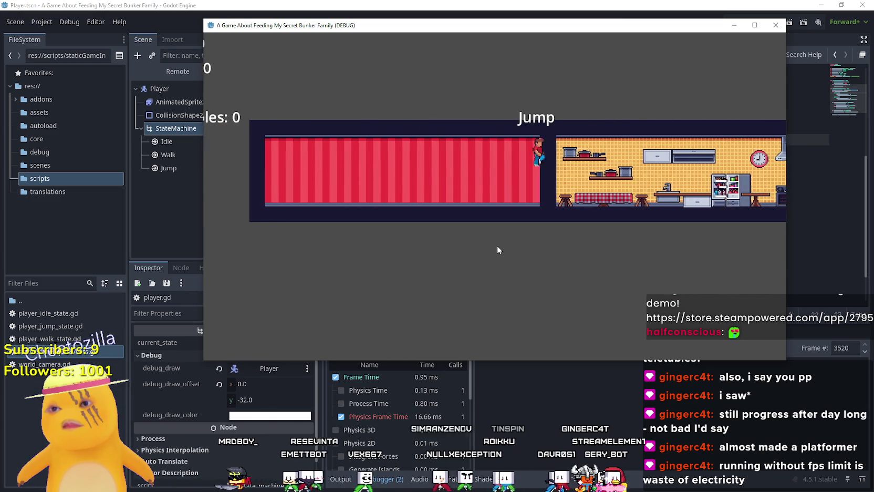
key(space)
key(space)
key(Left)
key(space)
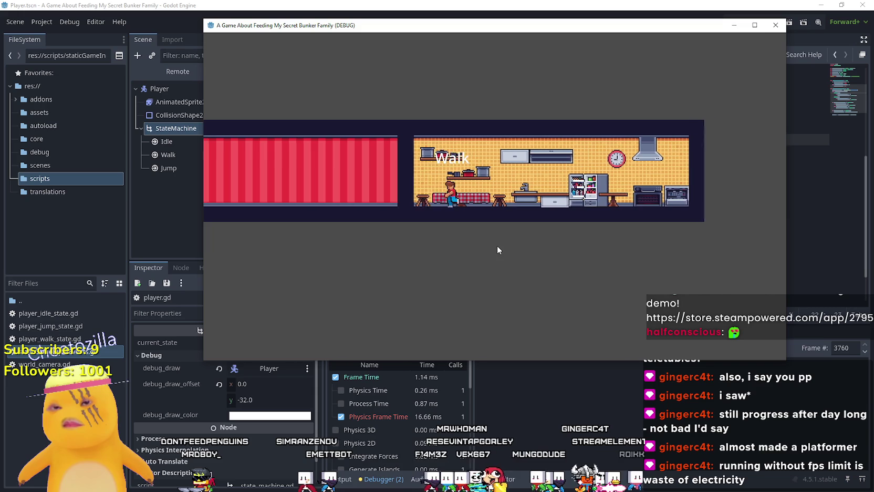
key(space)
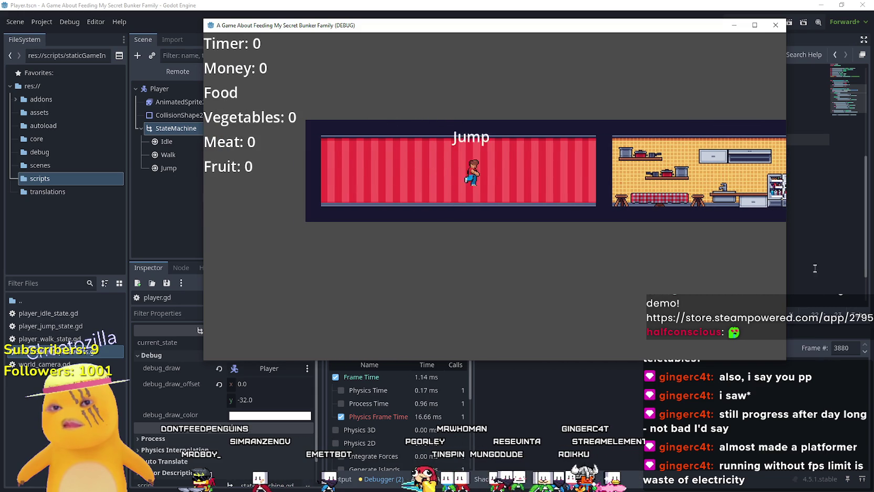
click(801, 252)
click(345, 349)
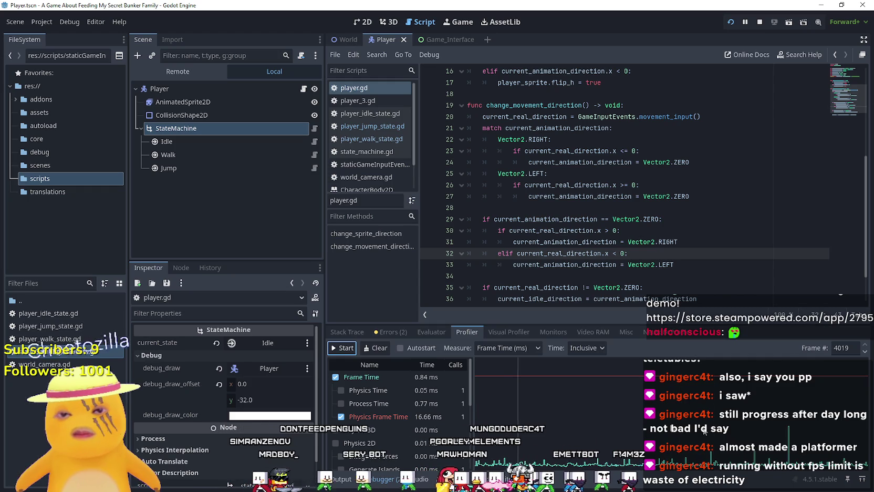
- Enlarge the profiler panel, step to captured frame 3664 and widen the Name column
click(569, 435)
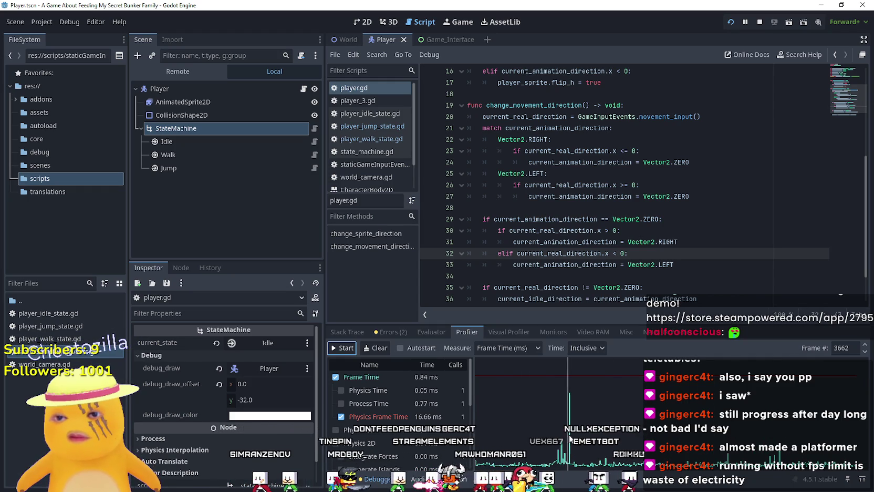
drag(709, 322, 709, 162)
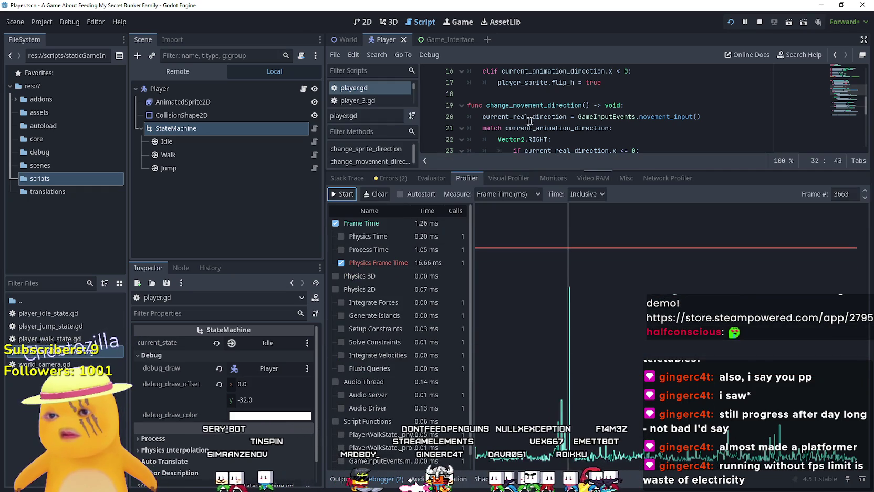
click(865, 191)
click(864, 192)
click(865, 197)
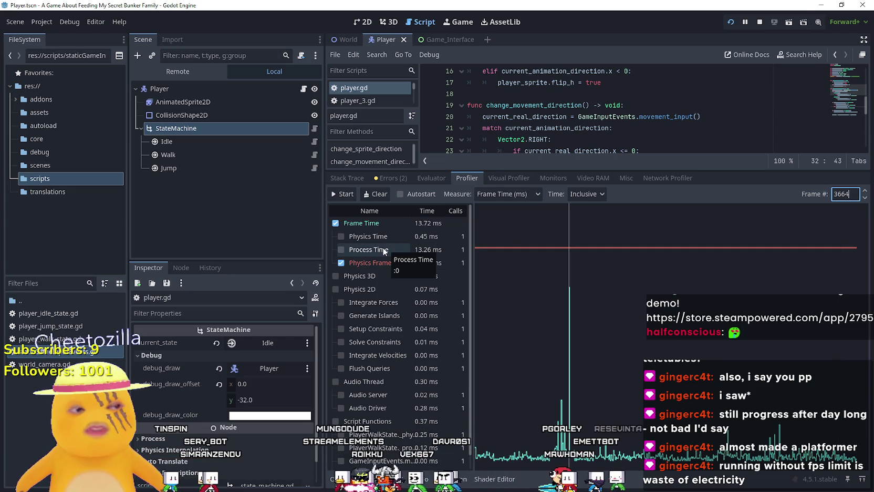
scroll(385, 247, down, 1)
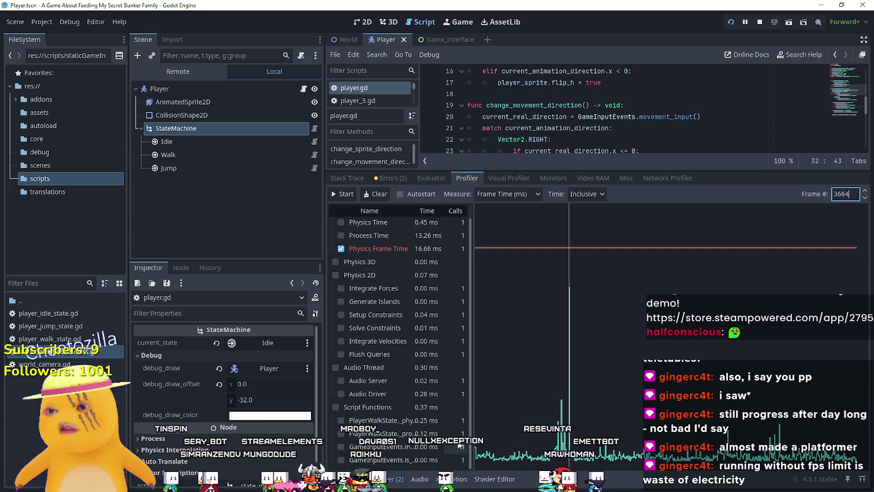
drag(472, 441, 579, 447)
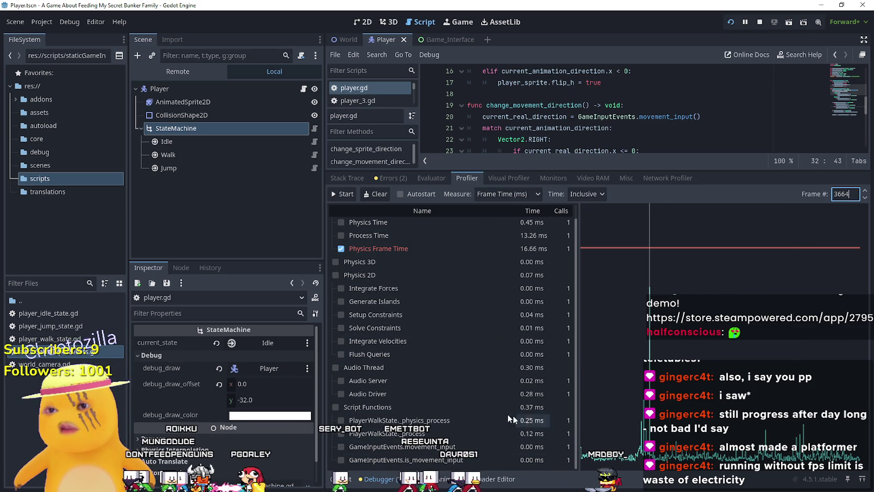
- Start a new recording in the Visual Profiler
click(548, 179)
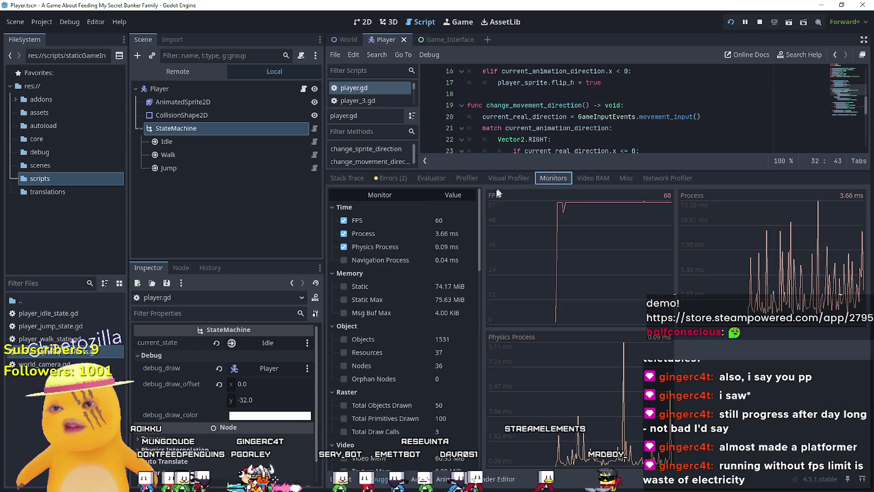
click(508, 178)
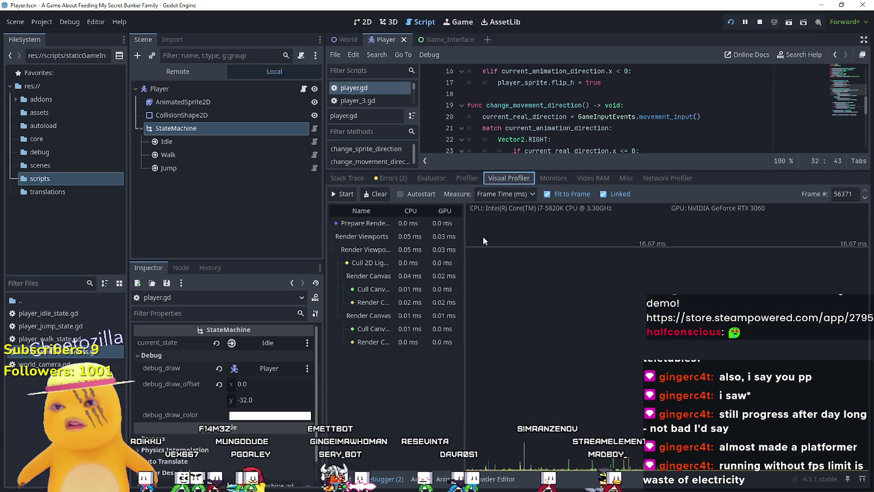
click(342, 194)
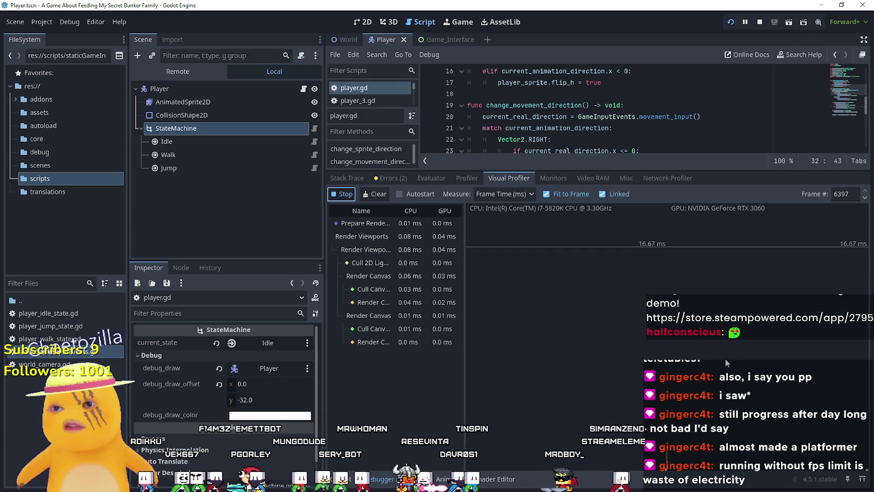
- Move the game window left and walk and jump the player through the kitchen
key(alt+Tab)
key(Right)
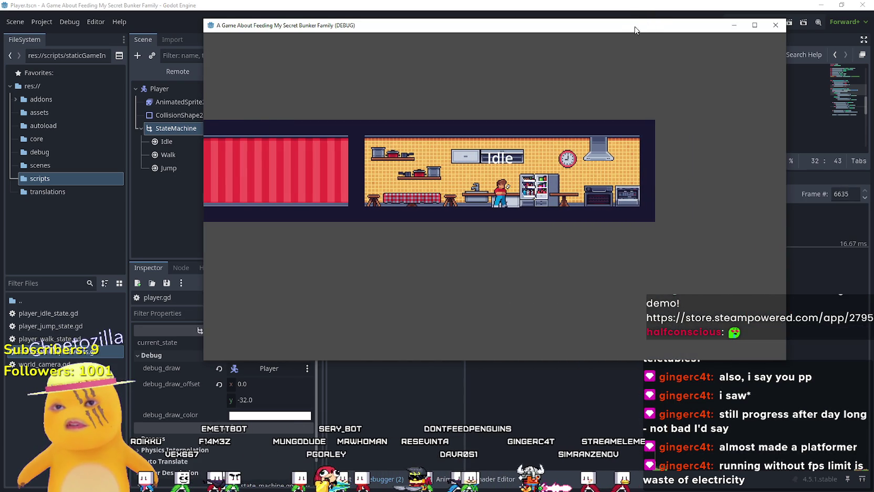
mouse_move(531, 32)
mouse_down()
mouse_move(339, 38)
mouse_move(366, 30)
mouse_up()
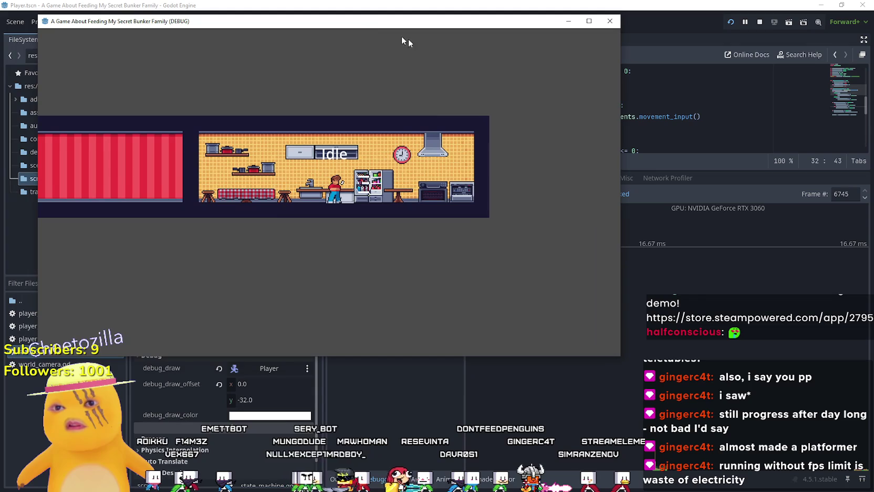
key(Left)
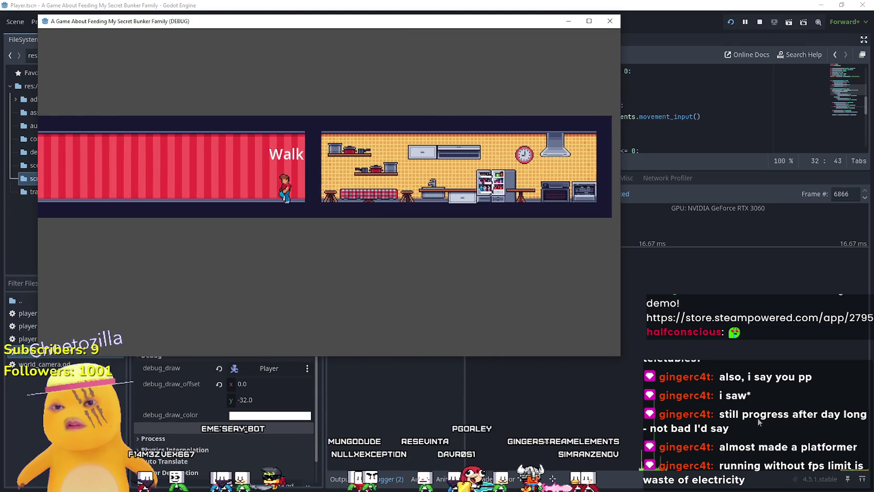
key(Right)
key(Left)
key(space)
key(space)
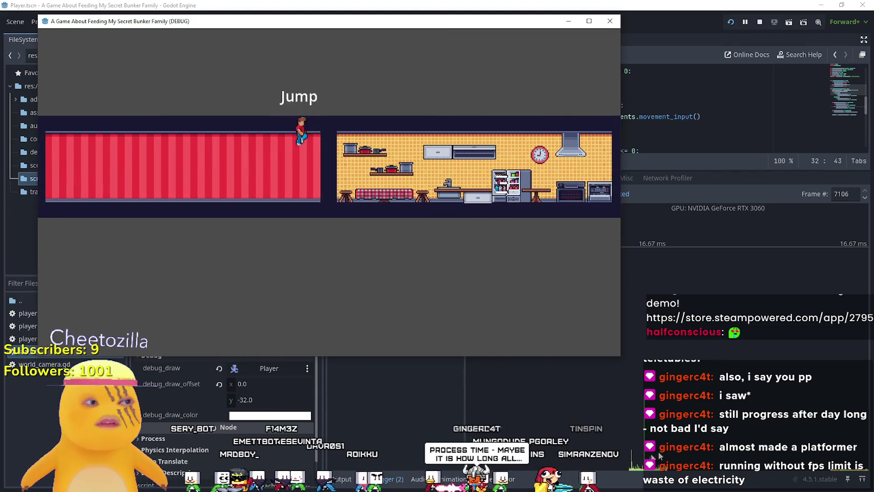
key(Right)
key(space)
key(Left)
key(space)
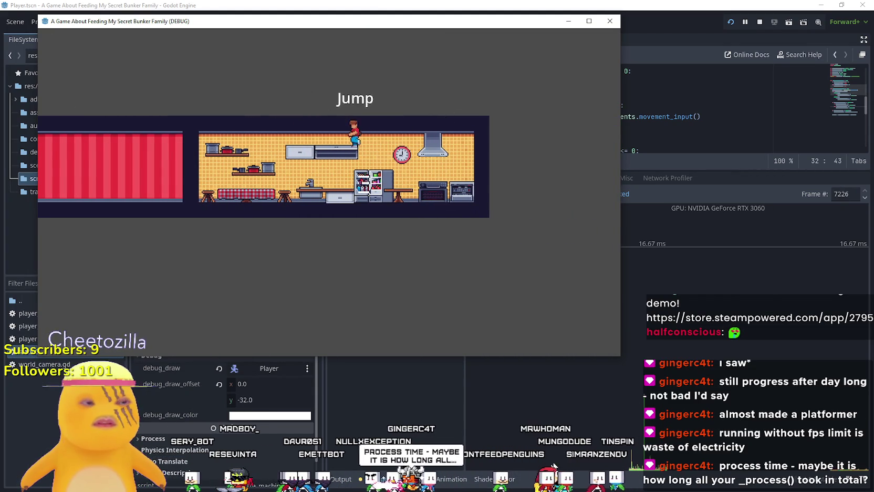
- Keep turning the player left and right with repeated jumps between the red room and kitchen
key(space)
key(Right)
key(space)
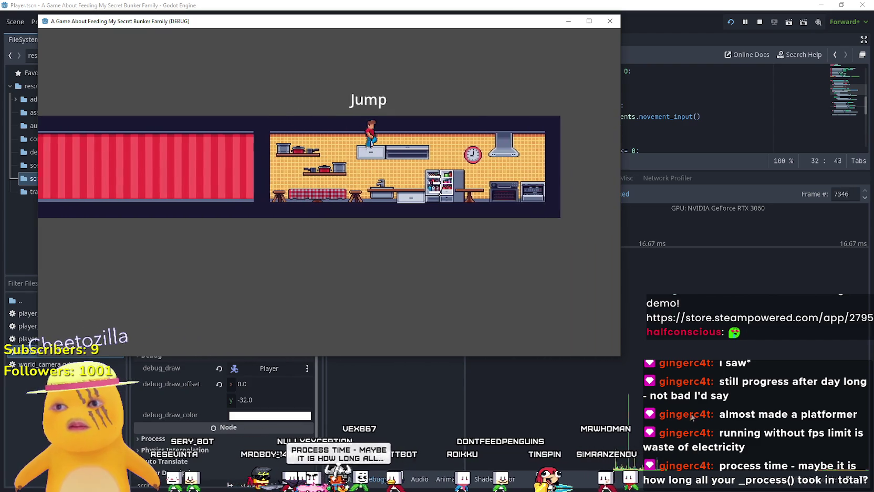
key(space)
key(Left)
key(space)
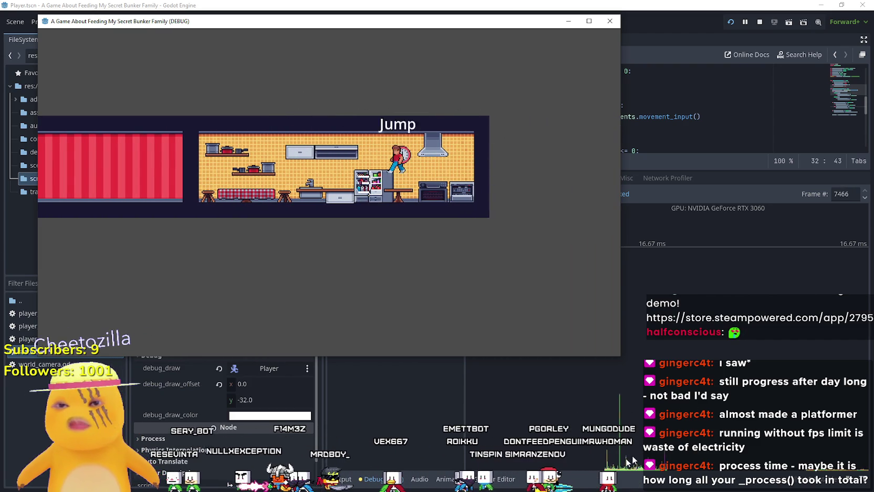
key(space)
key(Right)
key(space)
key(space)
key(space)
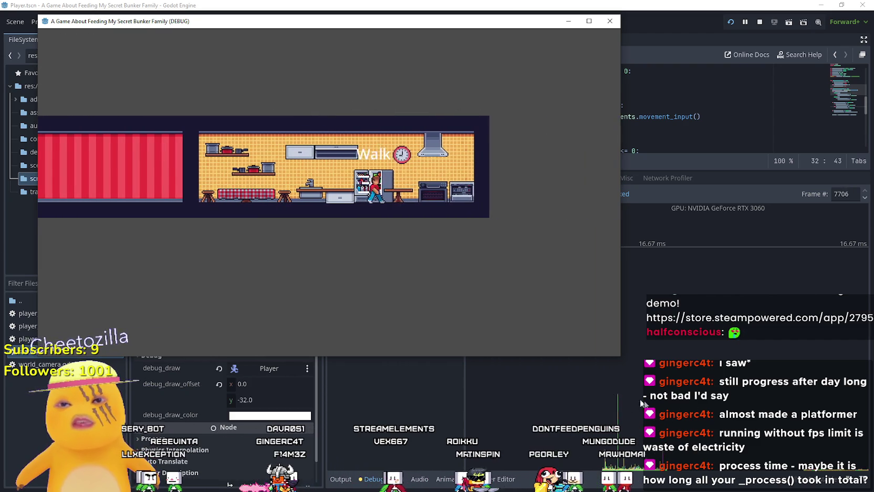
key(Left)
key(space)
key(space)
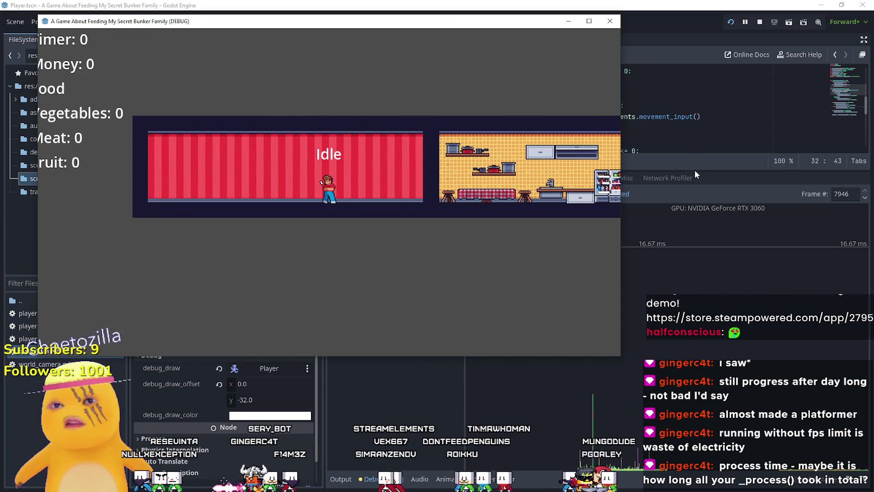
- Shrink the debugger panel, move the game window right, and test walking and jumping again
mouse_move(696, 171)
mouse_down()
mouse_move(683, 294)
mouse_move(656, 247)
mouse_move(630, 263)
mouse_move(596, 262)
mouse_up()
key(alt+Tab)
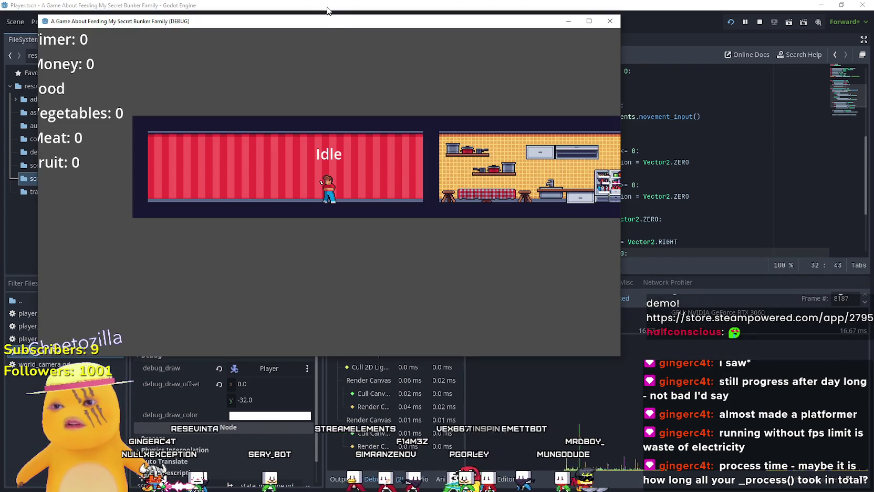
drag(322, 11, 505, 18)
key(Right)
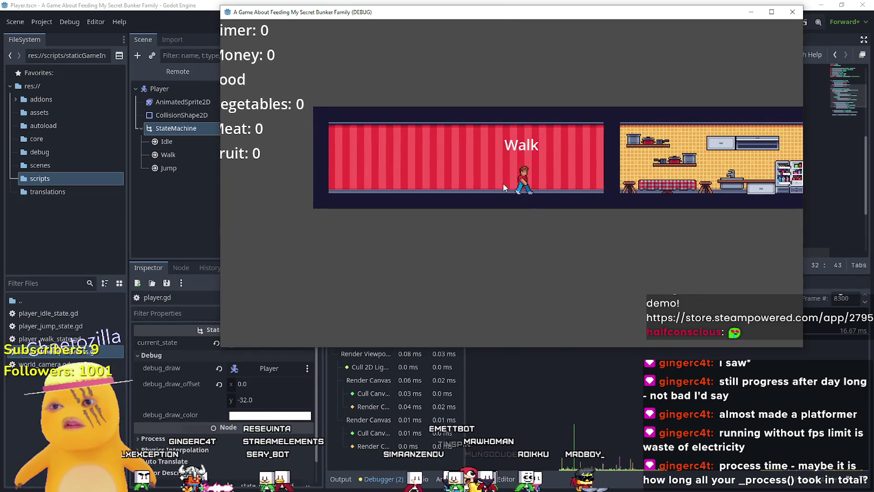
key(space)
key(space)
key(Left)
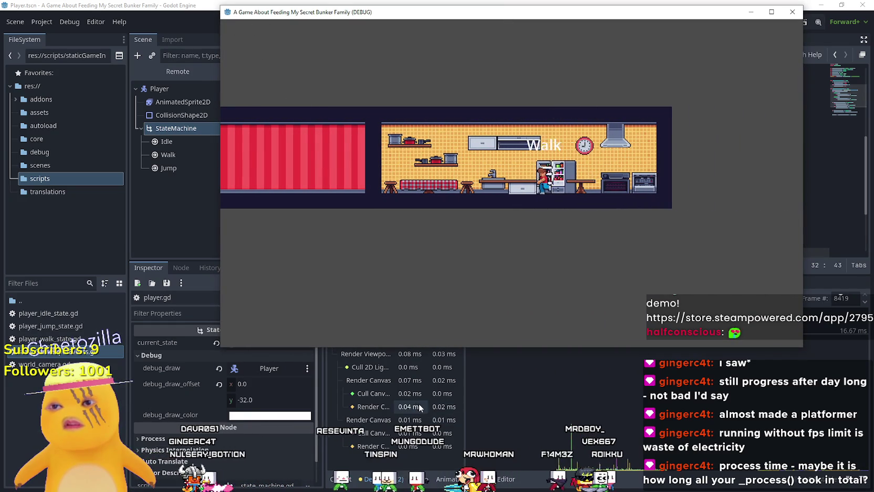
key(space)
key(space)
key(Right)
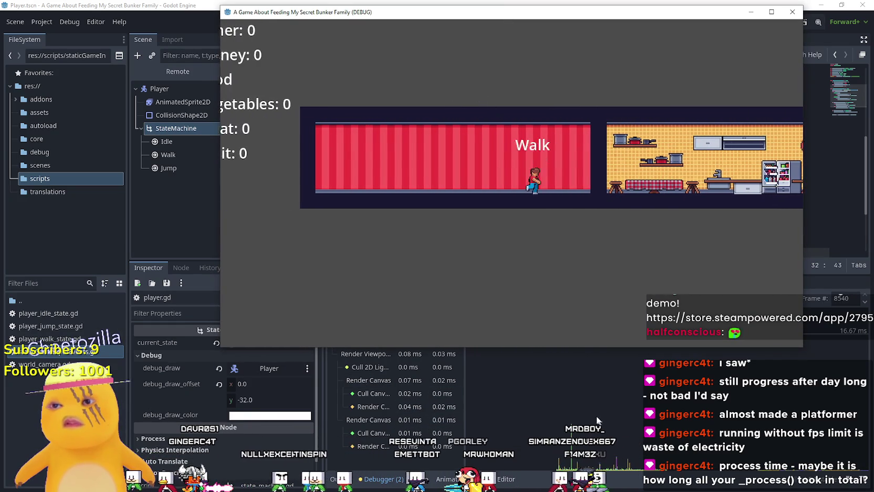
key(space)
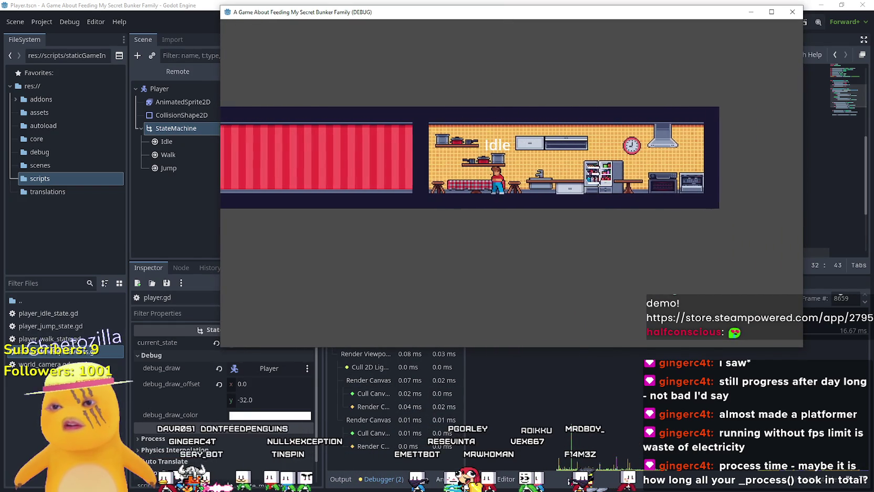
- Stop the game, rerun it in the debug window with F5, and walk the player left
key(F8)
key(F5)
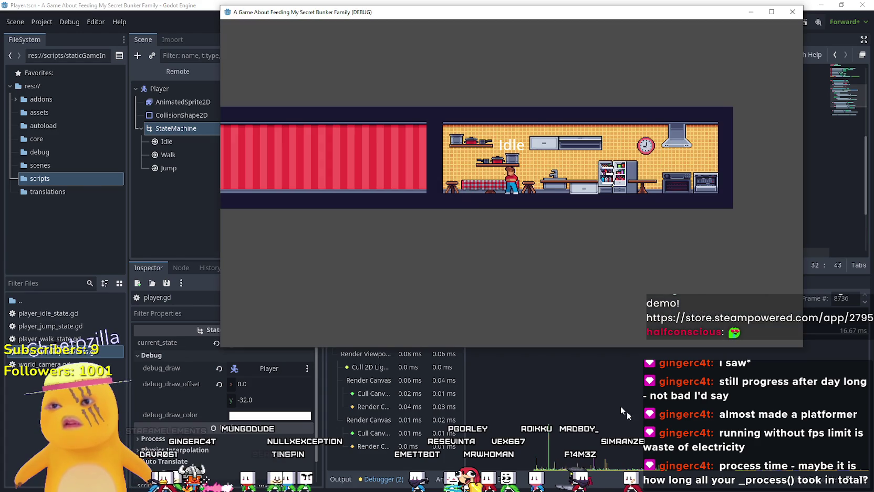
key(Left)
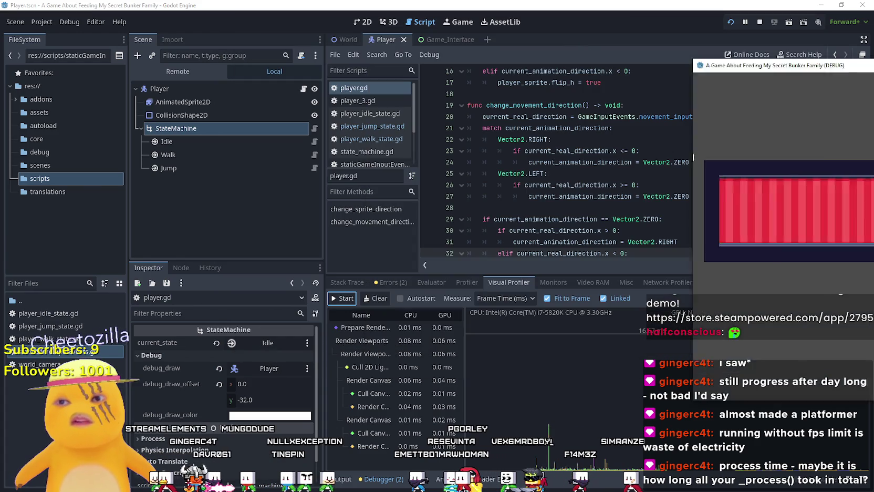
click(692, 156)
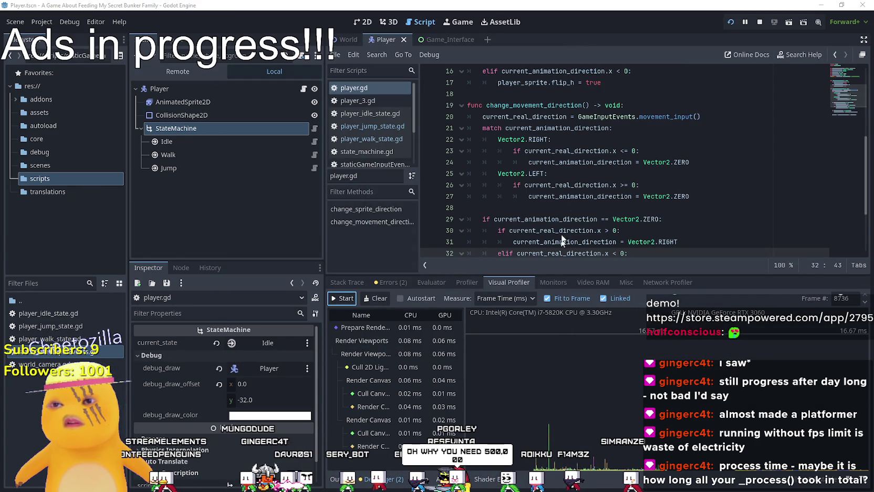
- Check the direction test on player.gd line 26, then jump and walk right in the game
click(577, 184)
key(F5)
key(space)
key(Right)
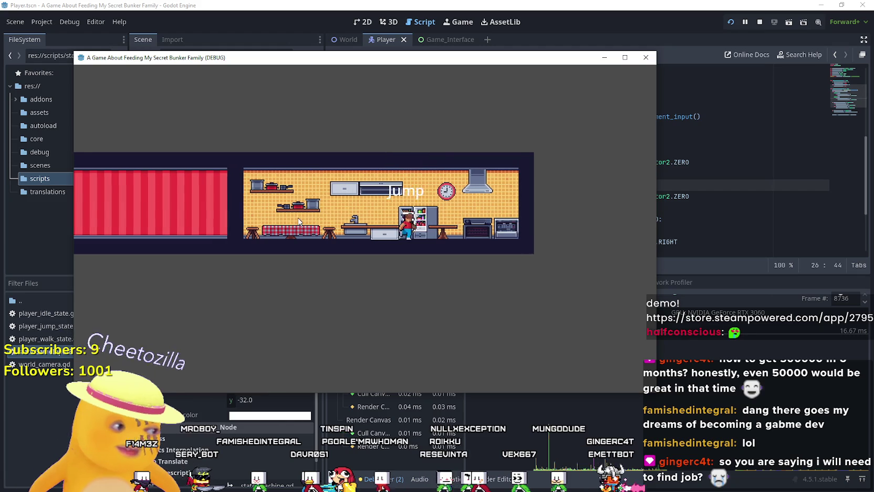
key(space)
- Run left, jump onto the cabinet while heading right, then close the game window
key(Left)
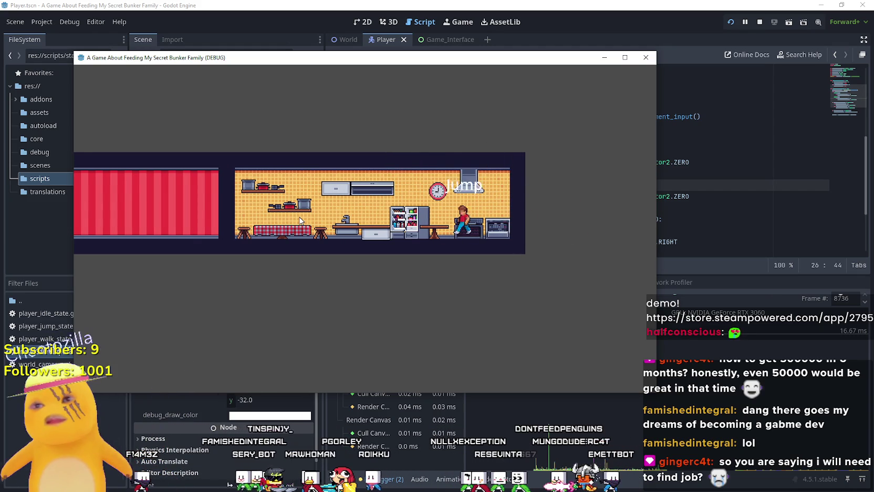
key(Right)
key(space)
key(Right)
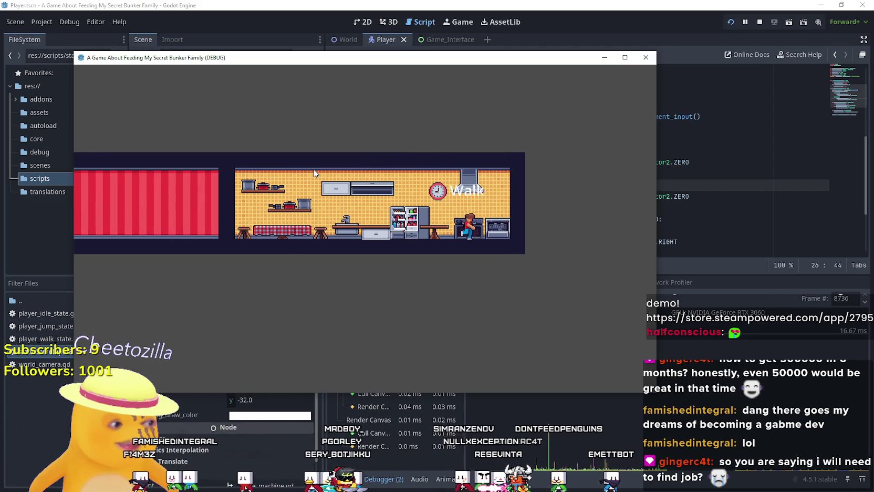
key(space)
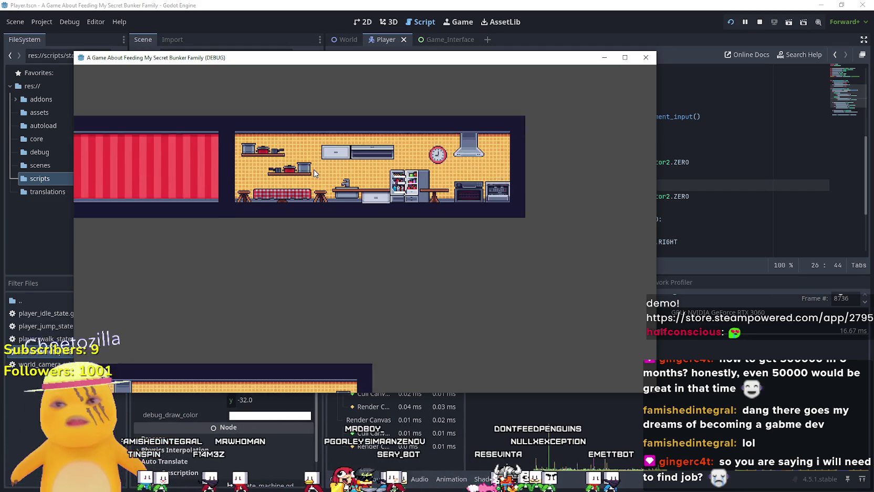
click(645, 57)
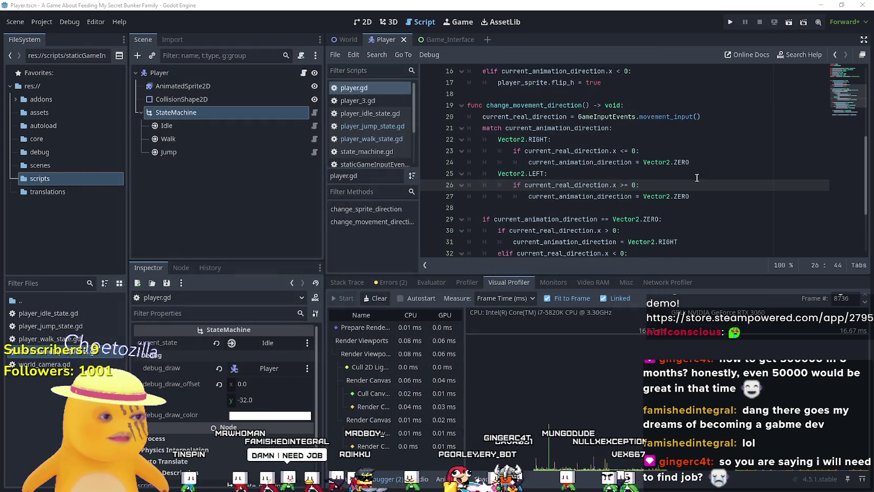
- Run the project and walk and jump between the red room and the kitchen
click(730, 22)
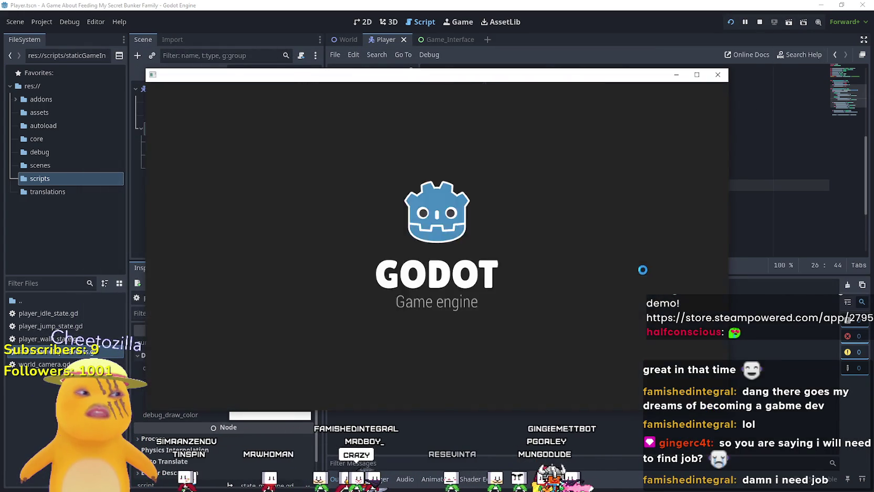
key(Right)
key(Left)
key(space)
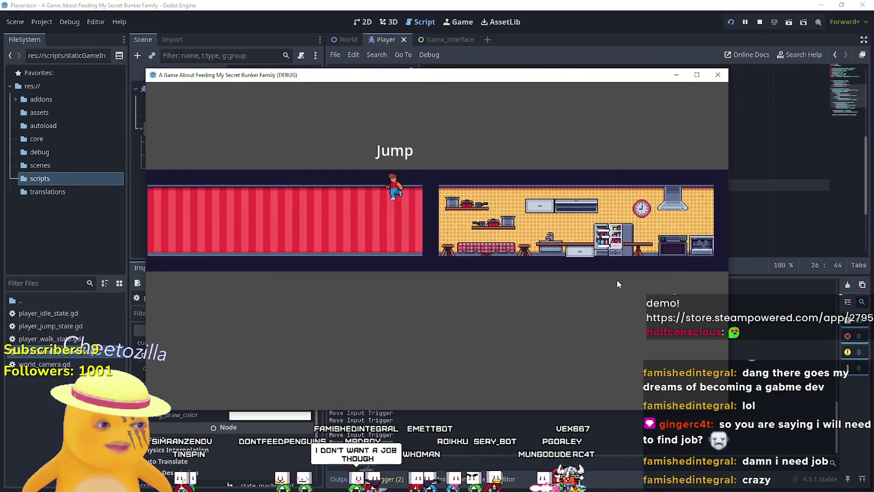
key(Right)
key(space)
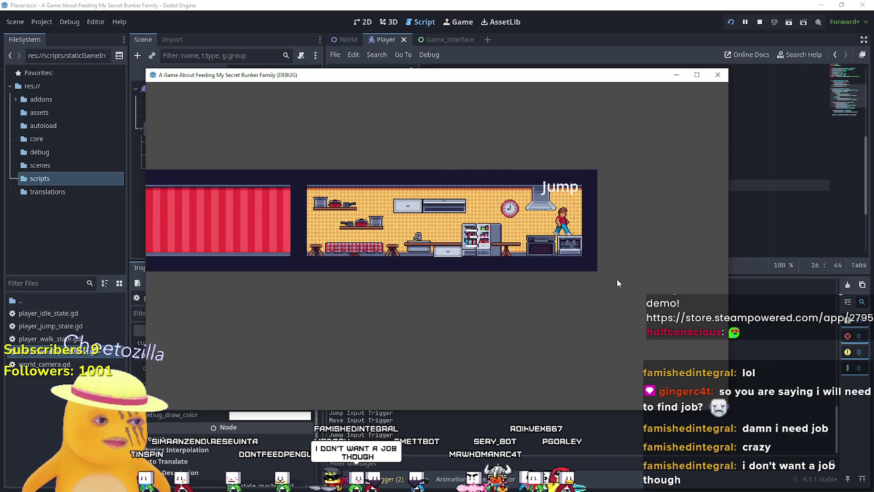
key(Left)
key(space)
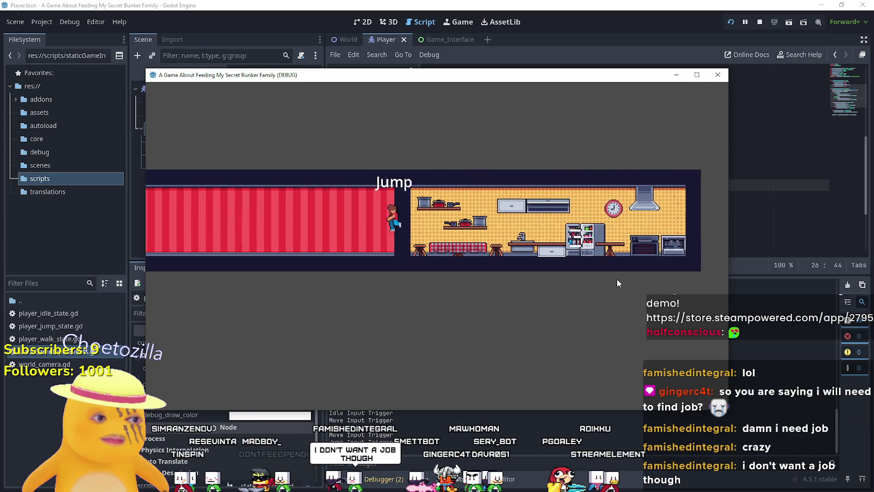
key(Right)
key(space)
- Land idle, then walk back and forth and jump onto and off the counter
key(Right)
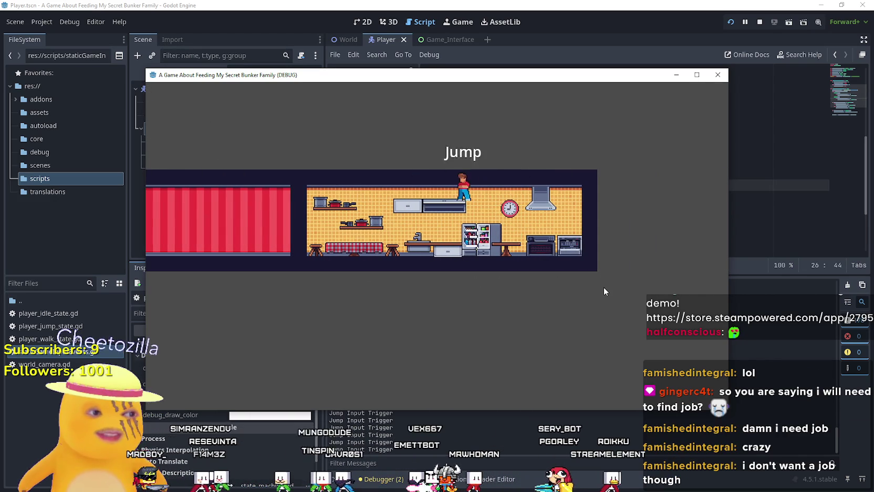
key(Left)
key(space)
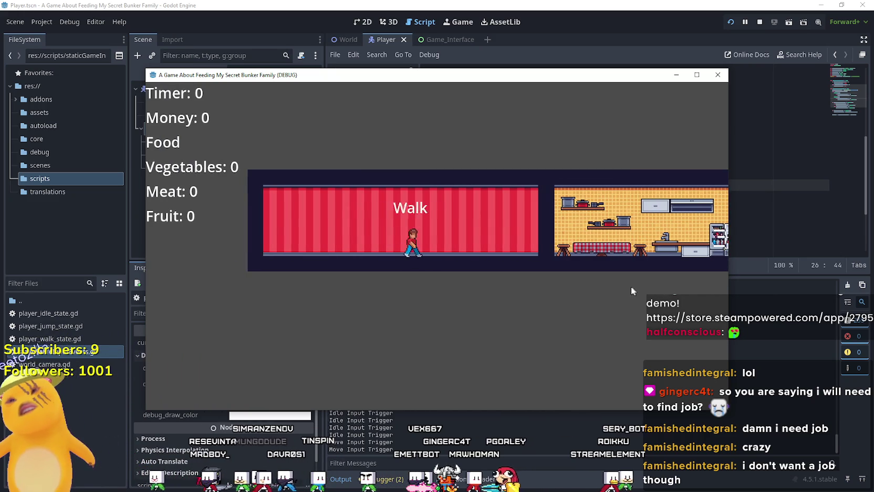
key(Right)
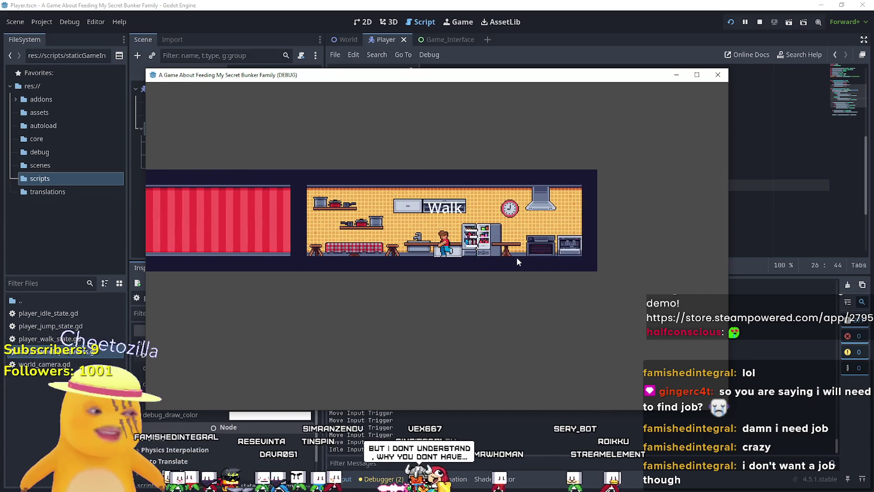
key(Left)
key(Right)
key(space)
key(Left)
key(space)
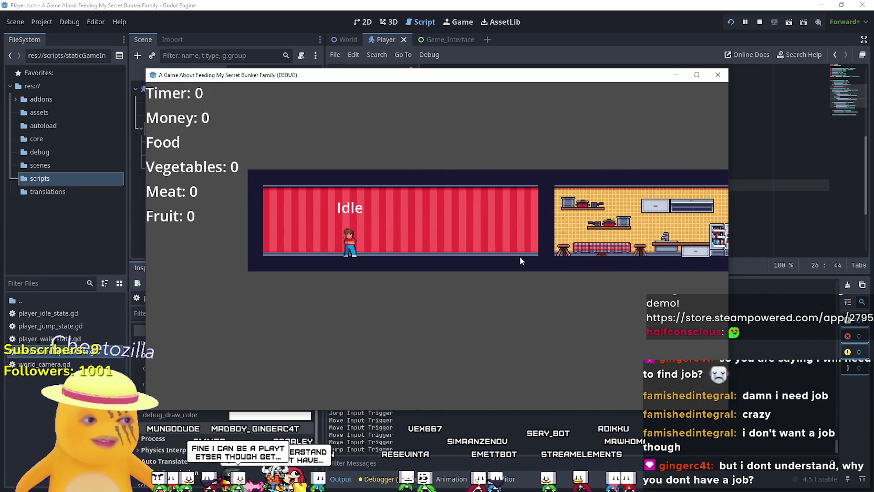
key(Right)
key(space)
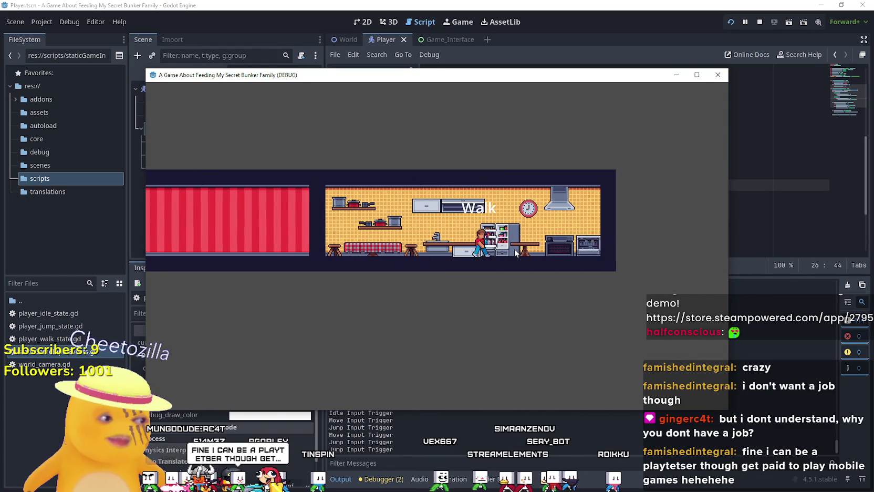
- Jump between rooms, walk right to the fridge and jump toward the hood, then close the game
key(Left)
key(space)
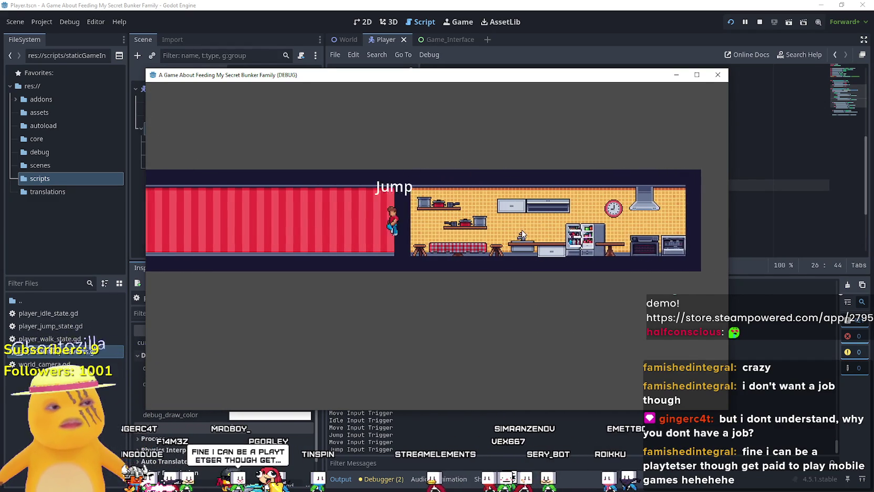
key(Right)
key(space)
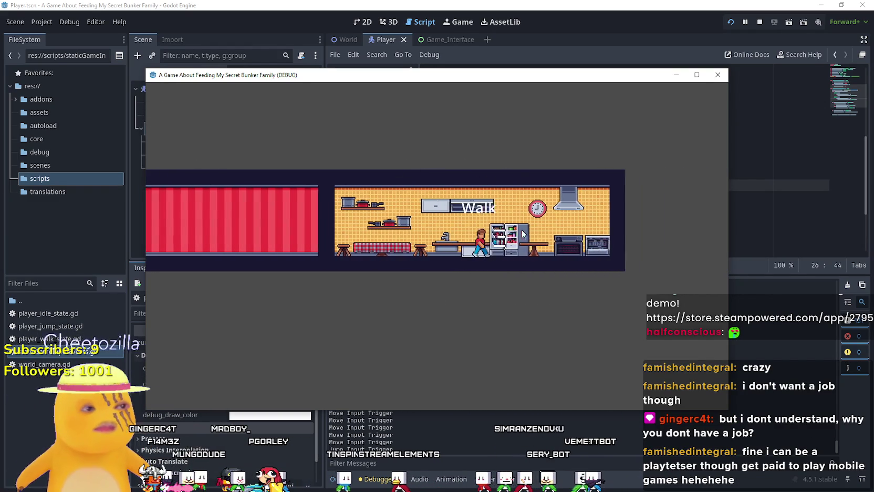
key(Left)
key(space)
key(Right)
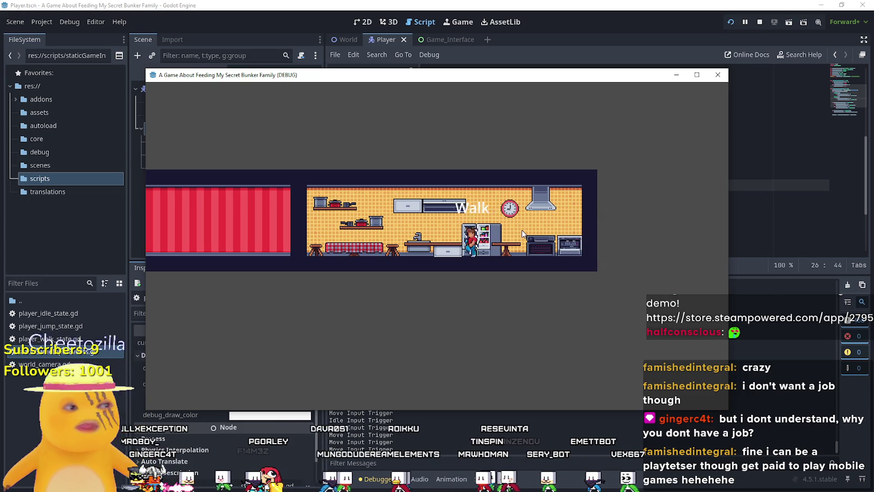
key(space)
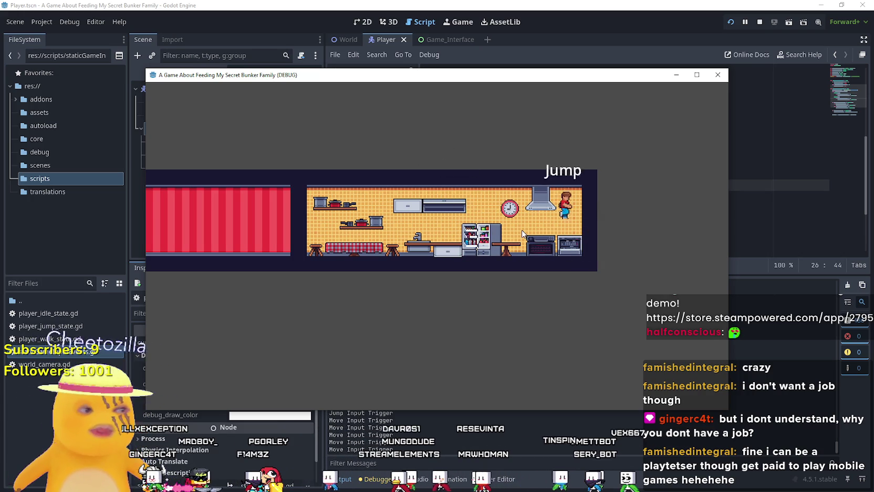
key(space)
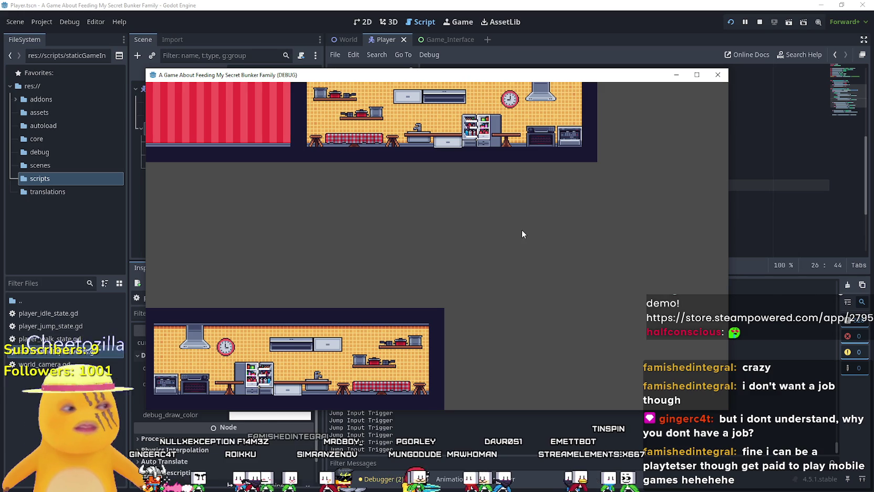
click(717, 75)
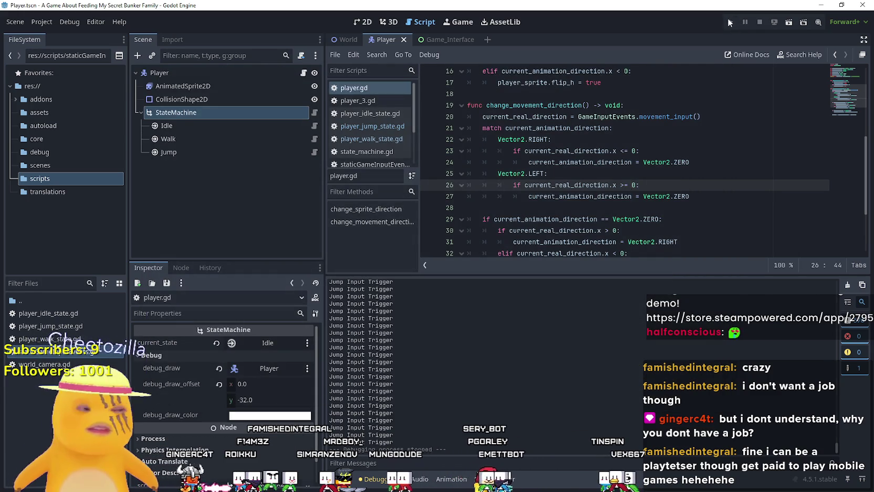
- Relaunch the game, test jumps in the red room, doorway and kitchen, and maximize the window
key(Right)
key(space)
key(Left)
key(space)
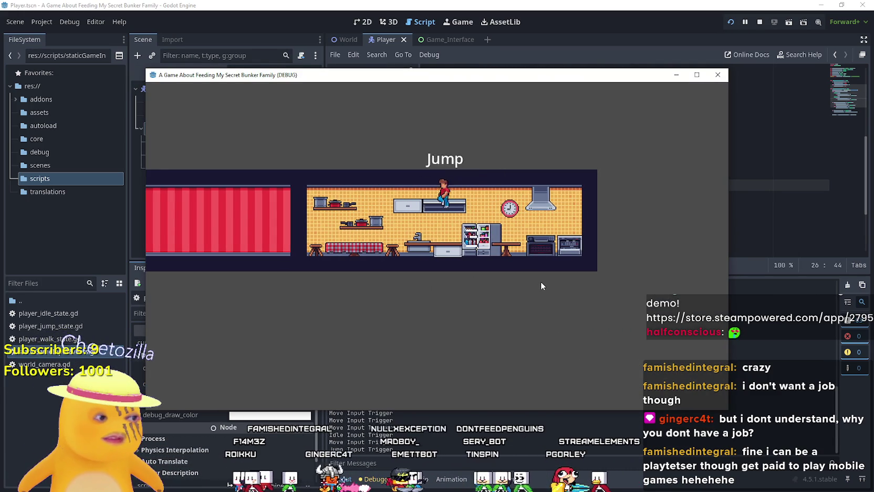
key(Right)
key(space)
key(Right)
key(space)
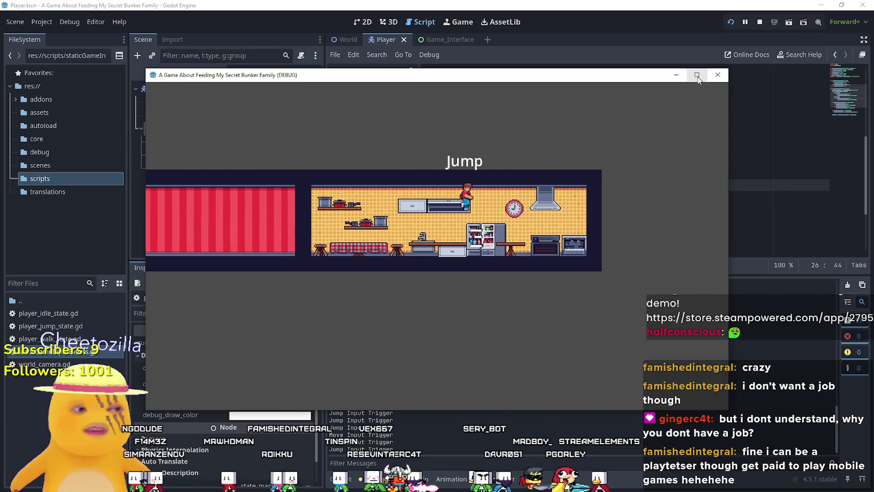
key(super+Up)
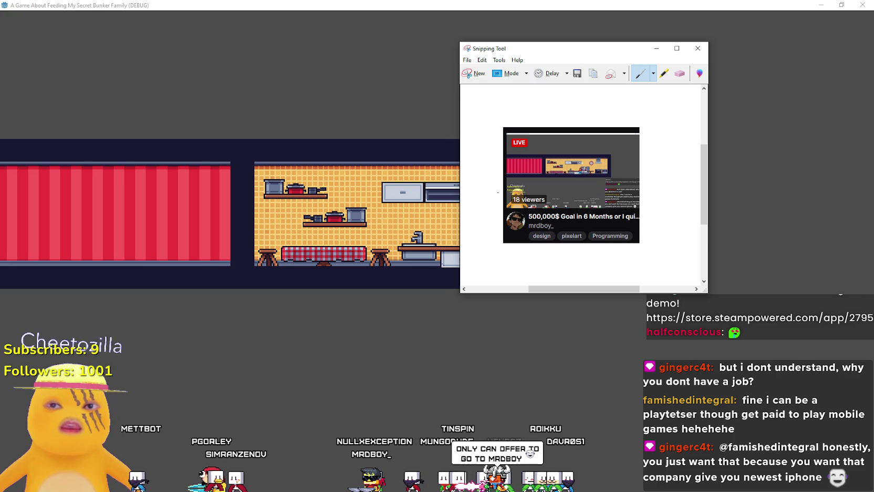
- Draw a blue pen circle around the '18 viewers' count on the thumbnail
mouse_move(497, 193)
mouse_down()
mouse_move(499, 214)
mouse_move(507, 175)
mouse_move(551, 202)
mouse_move(488, 195)
mouse_move(562, 194)
mouse_move(547, 212)
mouse_up()
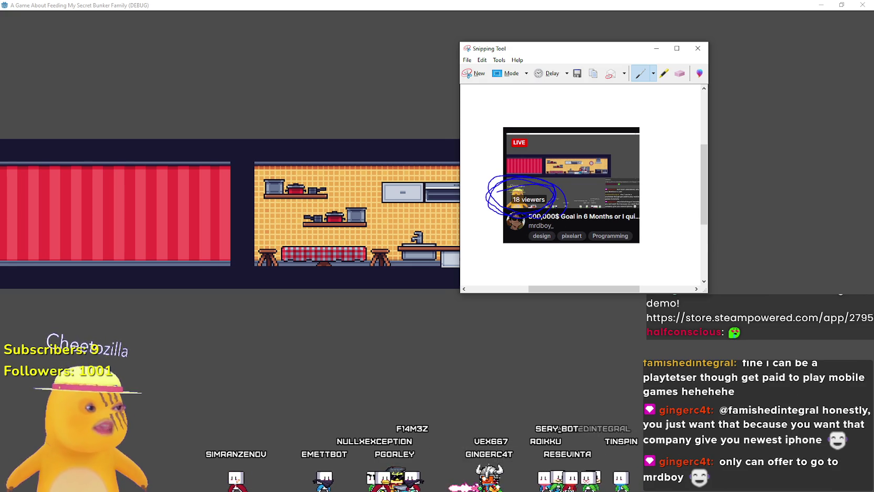